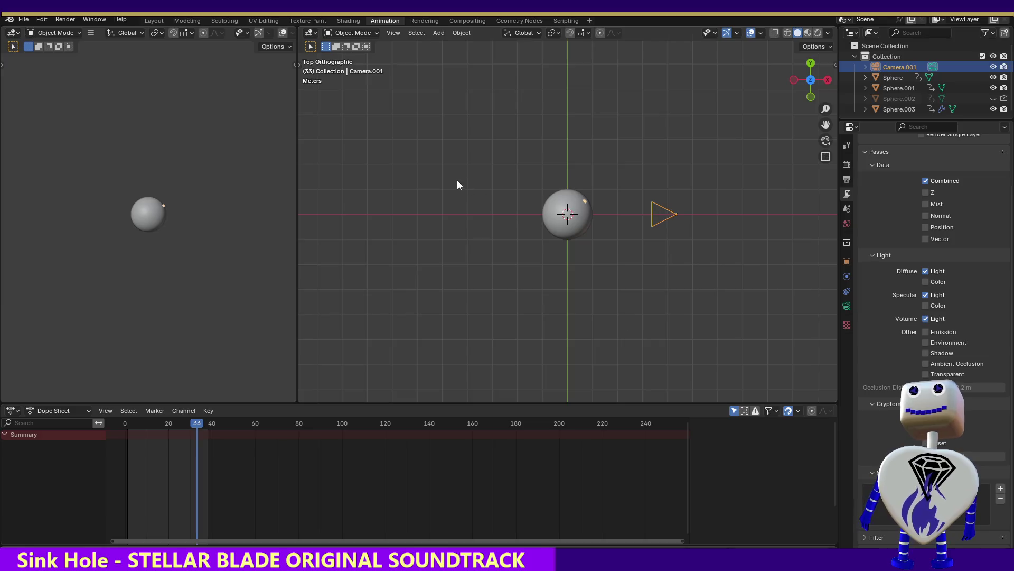
Inspect Sphere.001's and Sphere.003's Z rotation keyframes, then scrub back to frame 8
left_click(586, 204)
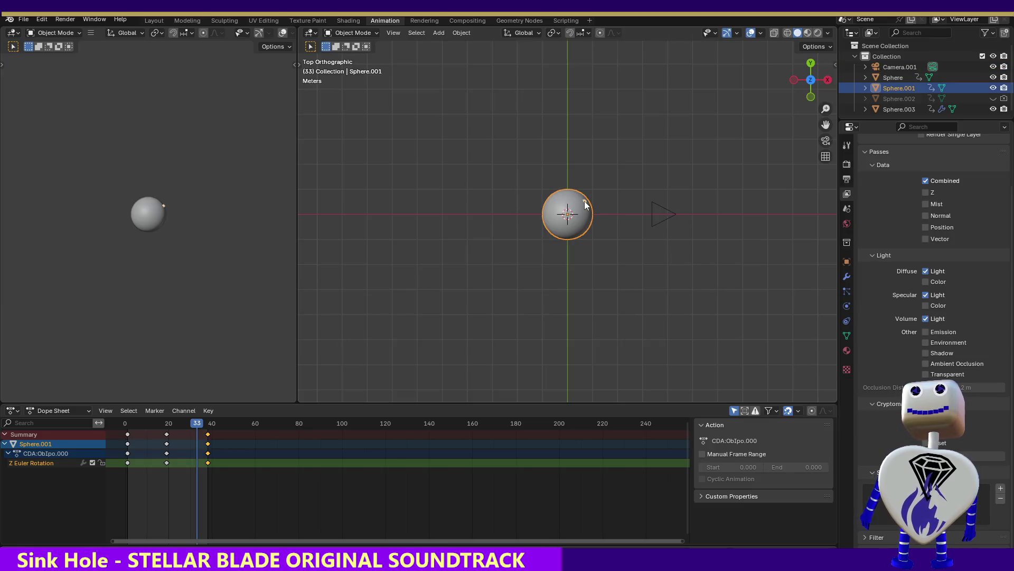
left_click(899, 109)
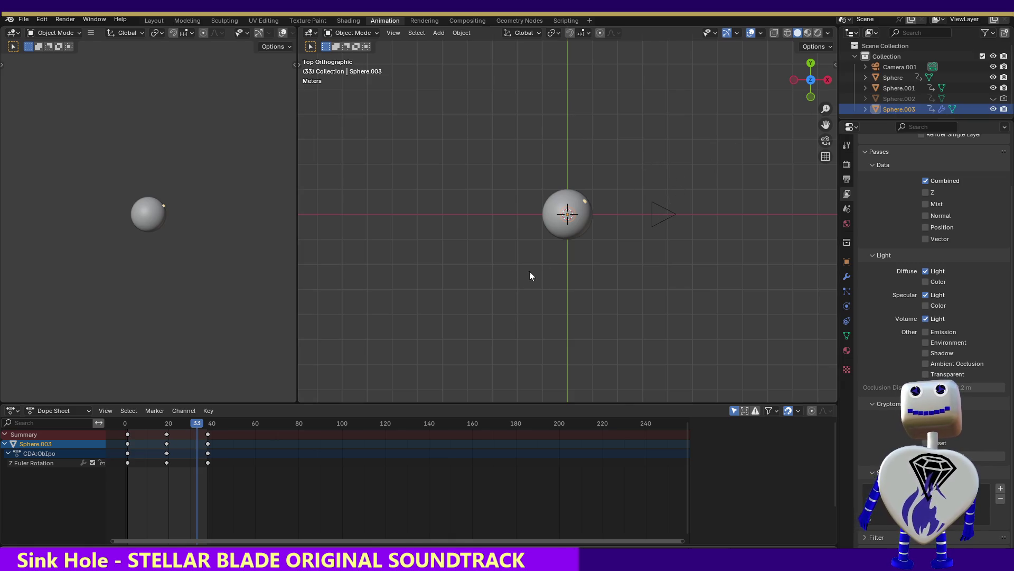
mouse_move(197, 428)
left_mouse_down()
mouse_move(208, 426)
mouse_move(150, 402)
mouse_move(195, 408)
mouse_move(142, 404)
left_mouse_up()
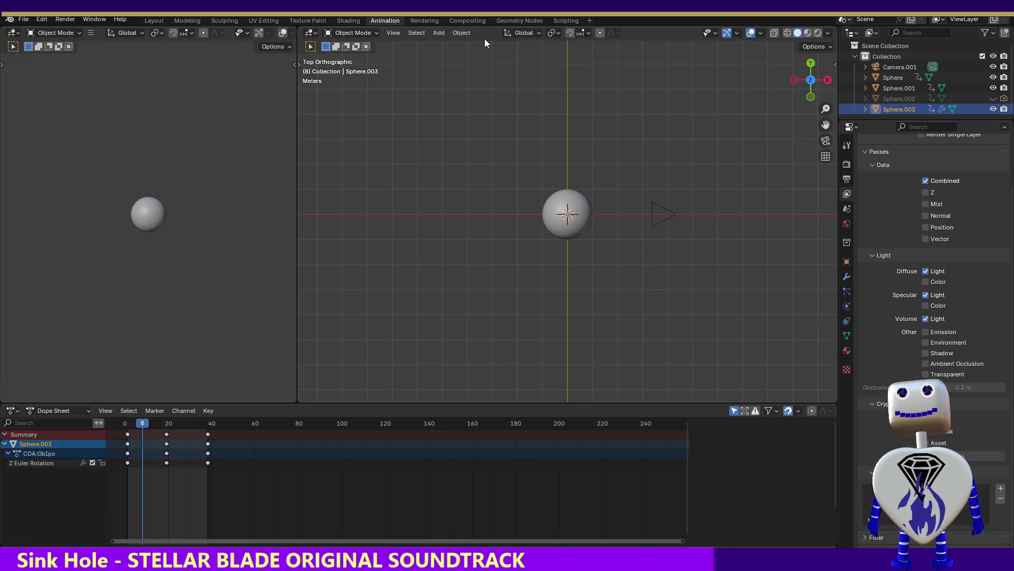
Select only Sphere.003, review the Properties tabs and settle on View Layer passes
mouse_move(486, 91)
left_mouse_down()
mouse_move(637, 264)
mouse_move(629, 257)
left_mouse_up()
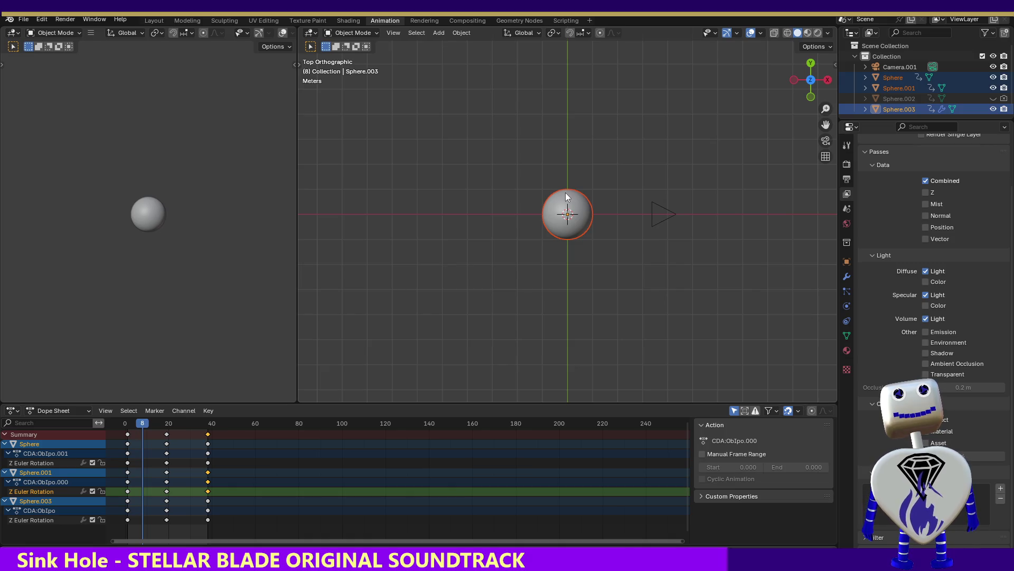
left_click(910, 109)
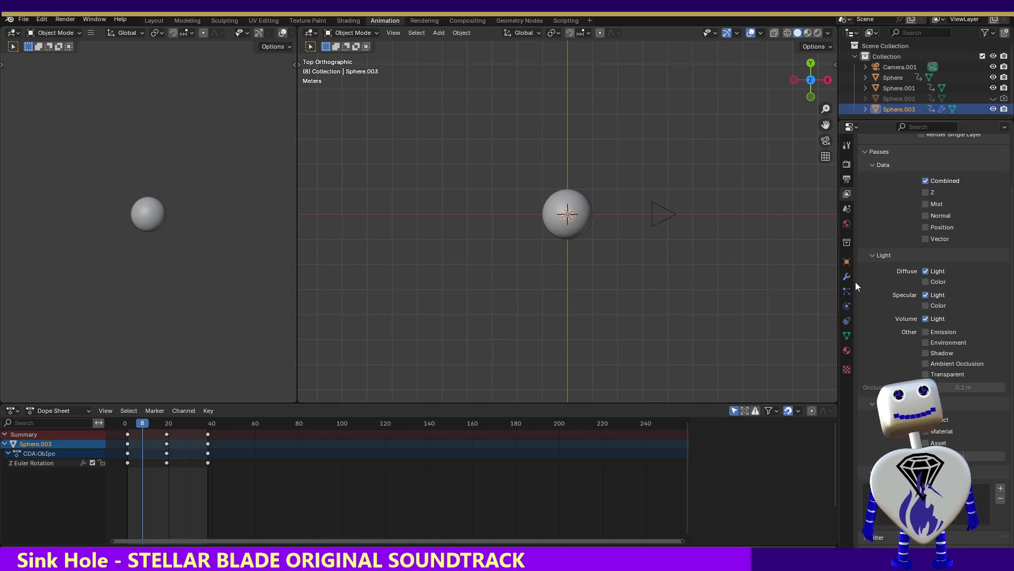
left_click(849, 146)
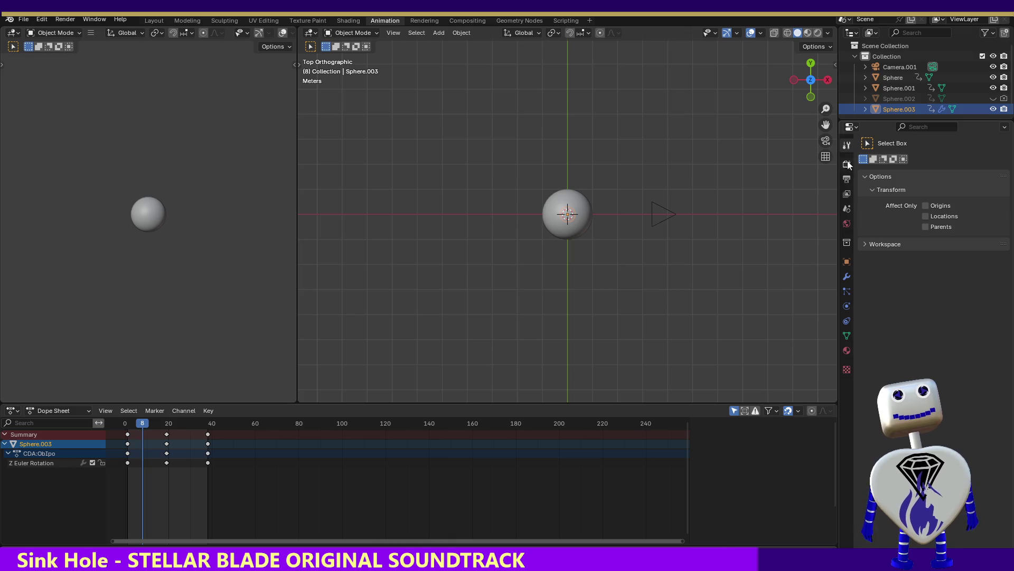
left_click(848, 179)
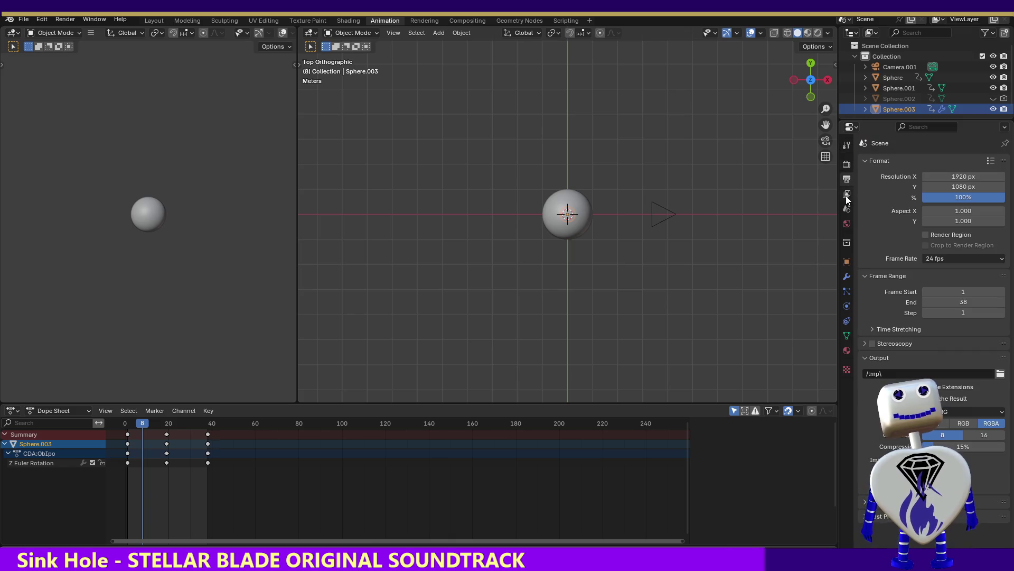
left_click(847, 196)
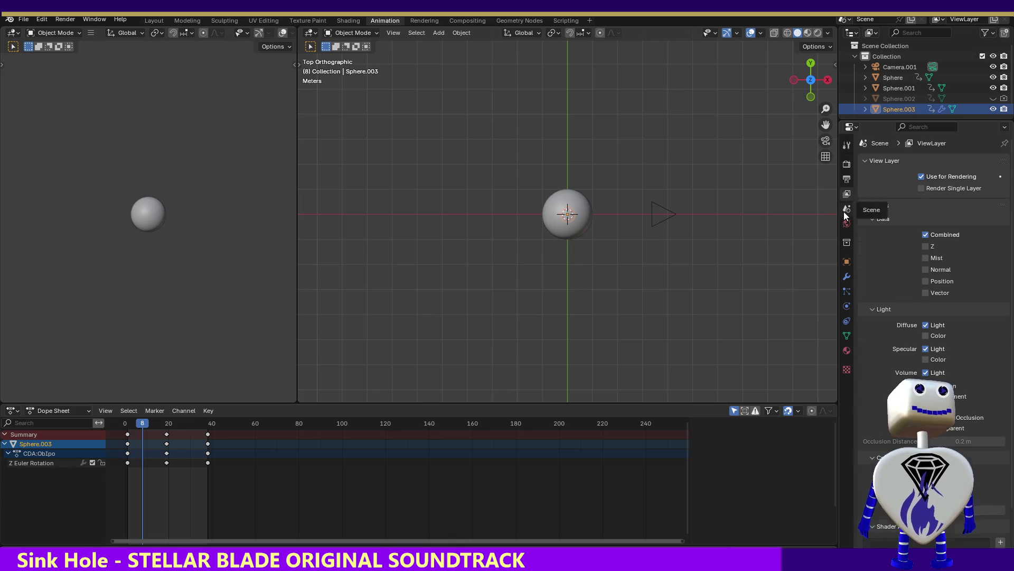
left_click(844, 211)
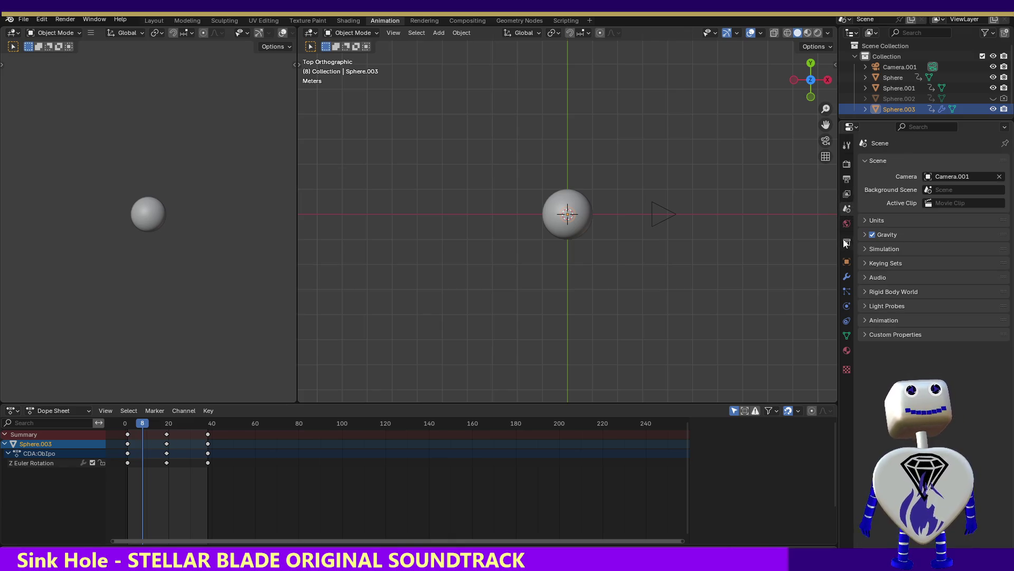
left_click(847, 243)
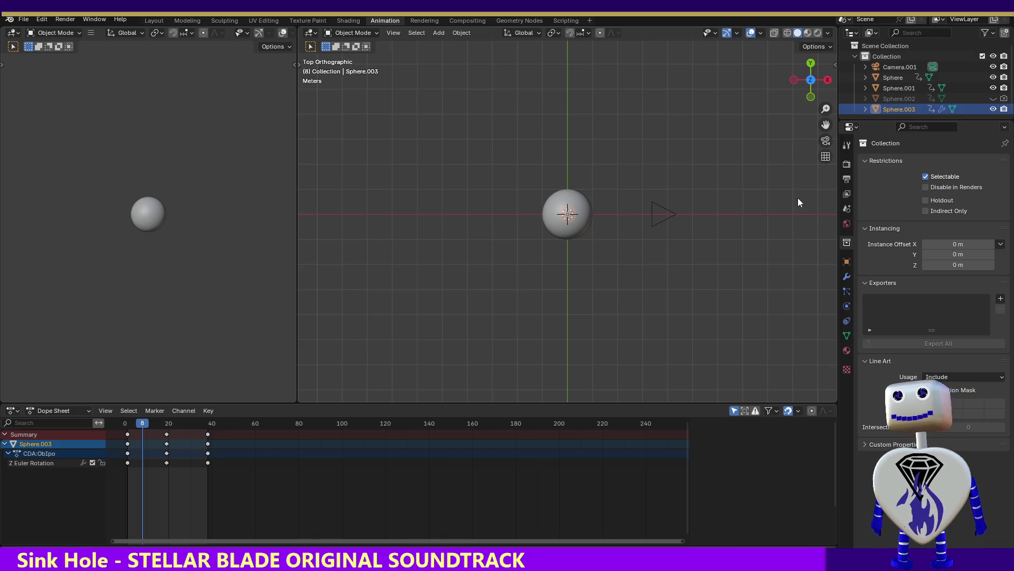
left_click(847, 194)
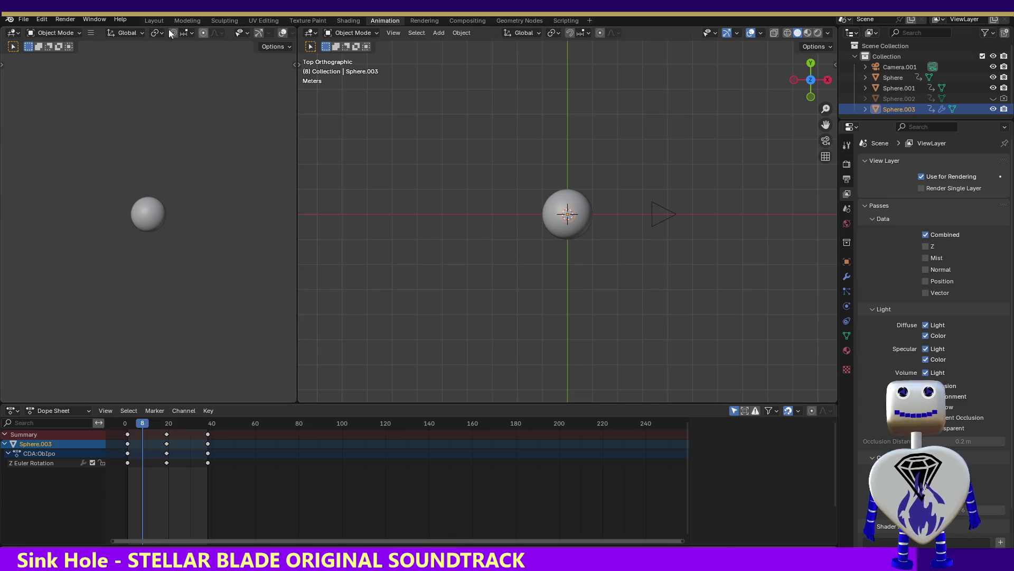
left_click(94, 20)
left_click(61, 32)
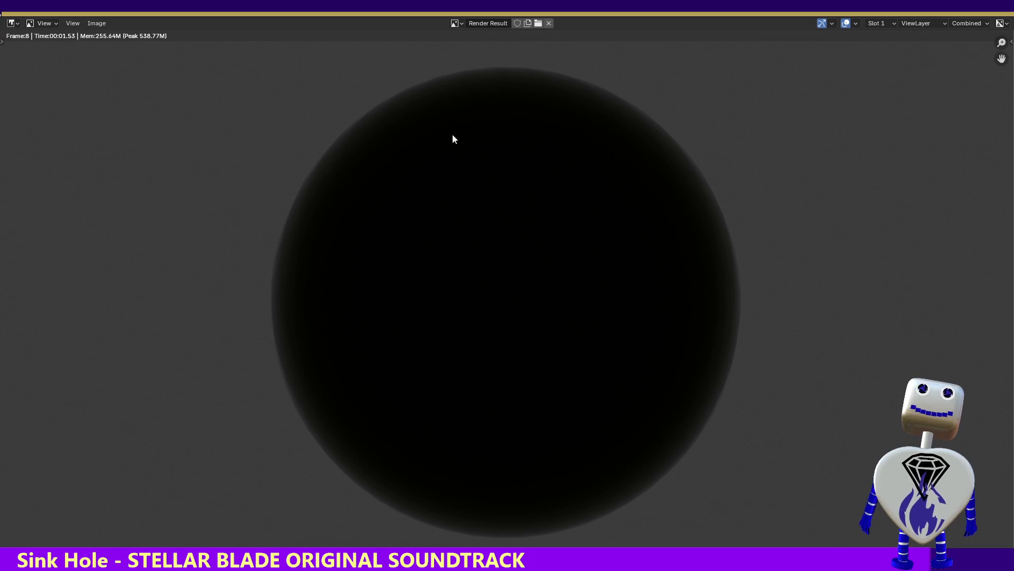
key("Escape")
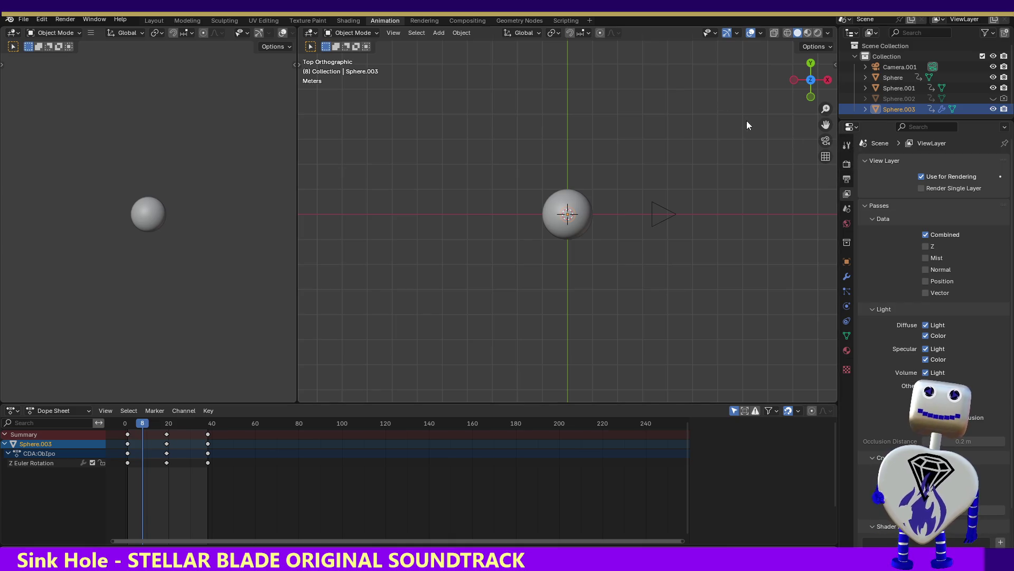
left_click(24, 20)
left_click(37, 88)
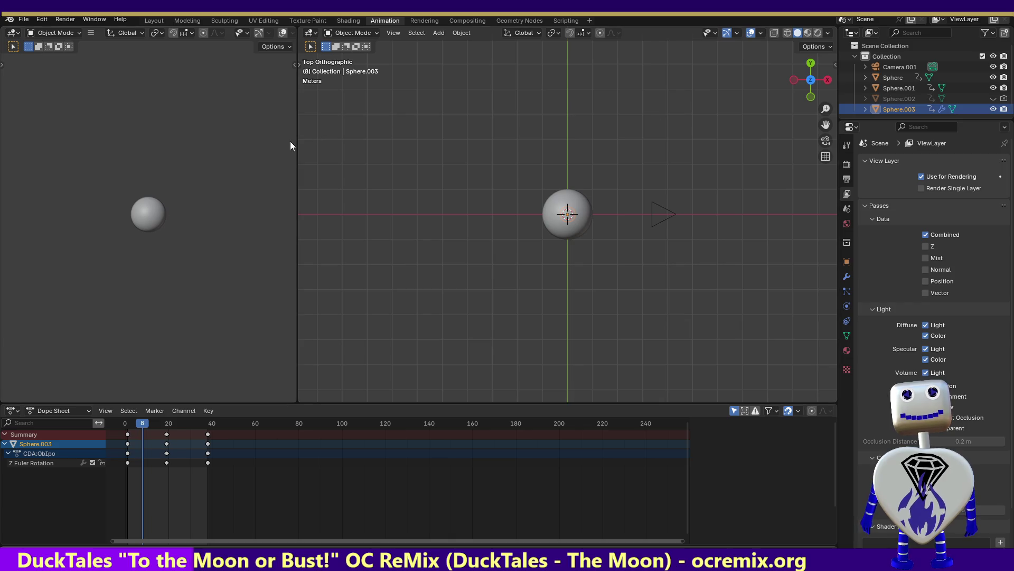
left_click_drag(296, 144, 128, 160)
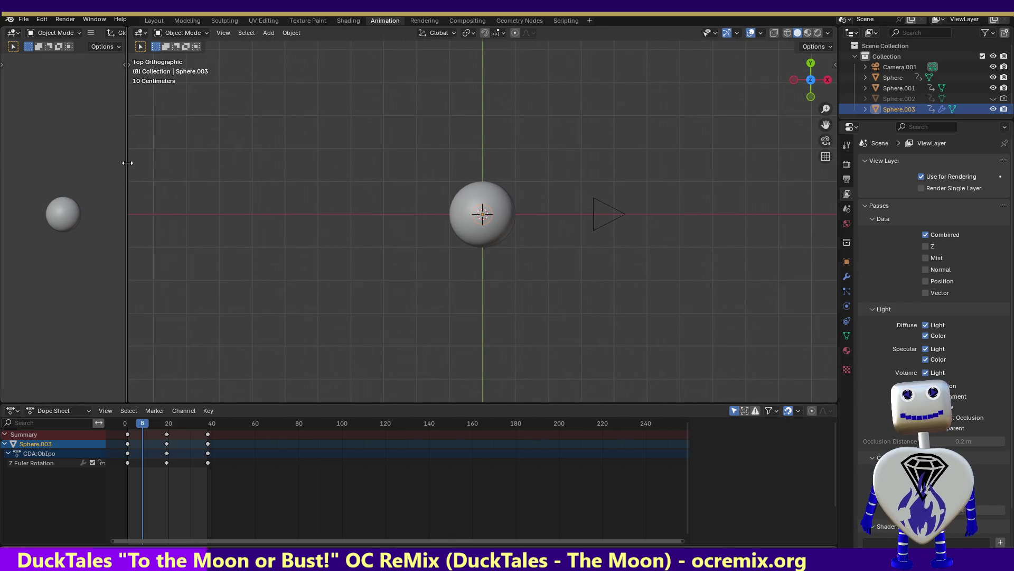
Select the camera and show Render Properties with the Film panel expanded
left_click(602, 213)
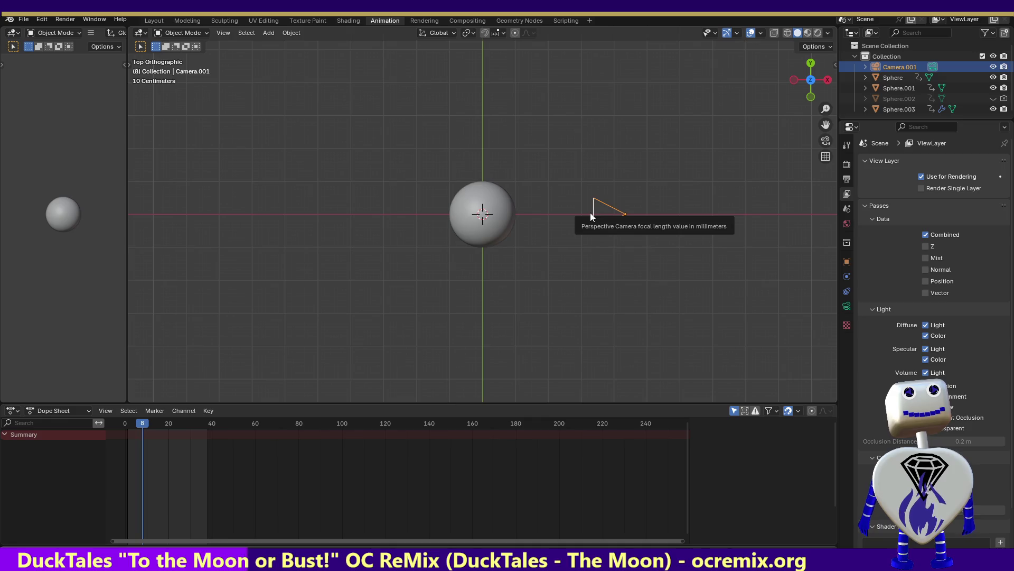
left_click(846, 180)
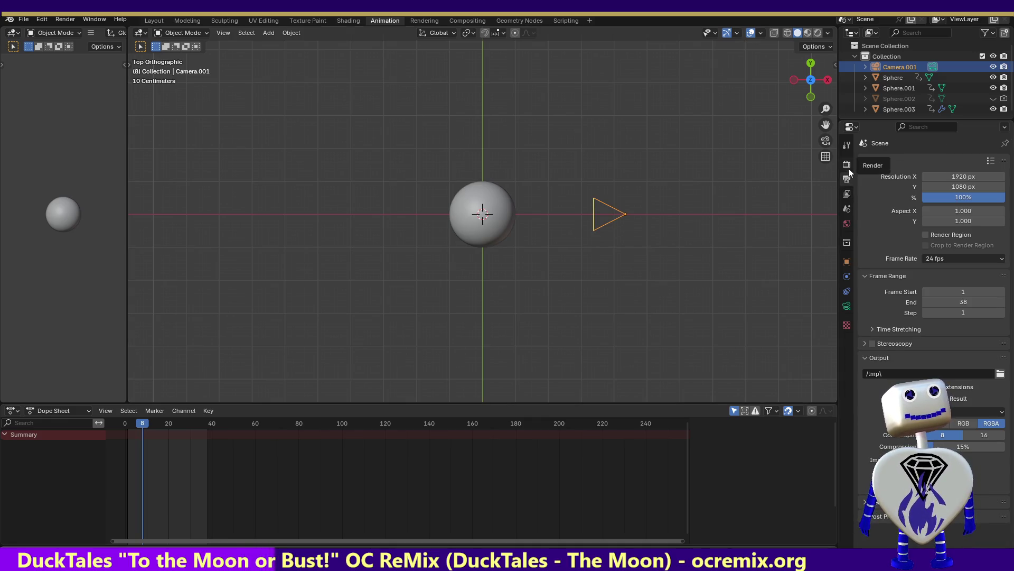
left_click(849, 165)
left_click(866, 406)
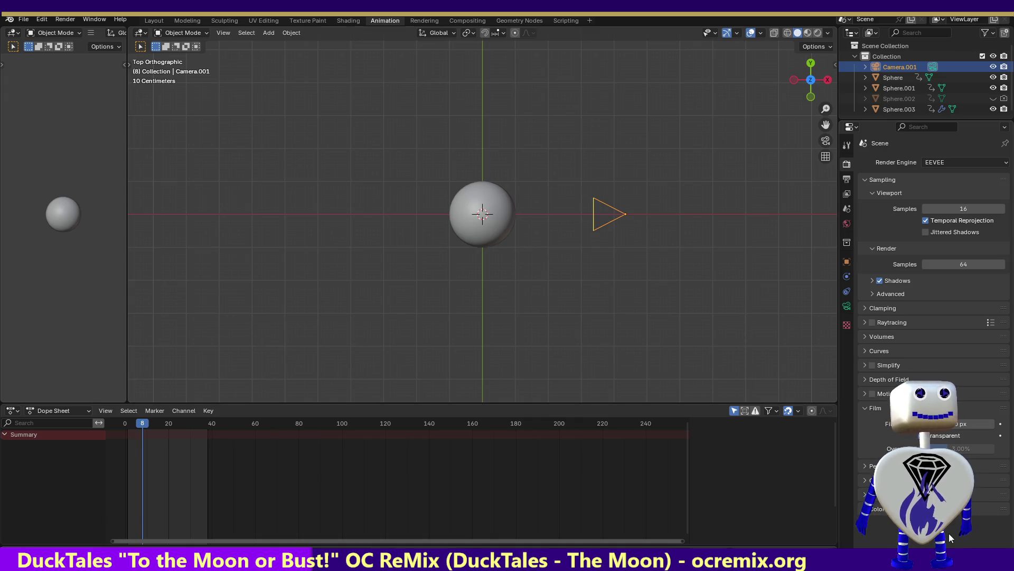
Save the scene file through File > Save
left_click(10, 20)
left_click(27, 19)
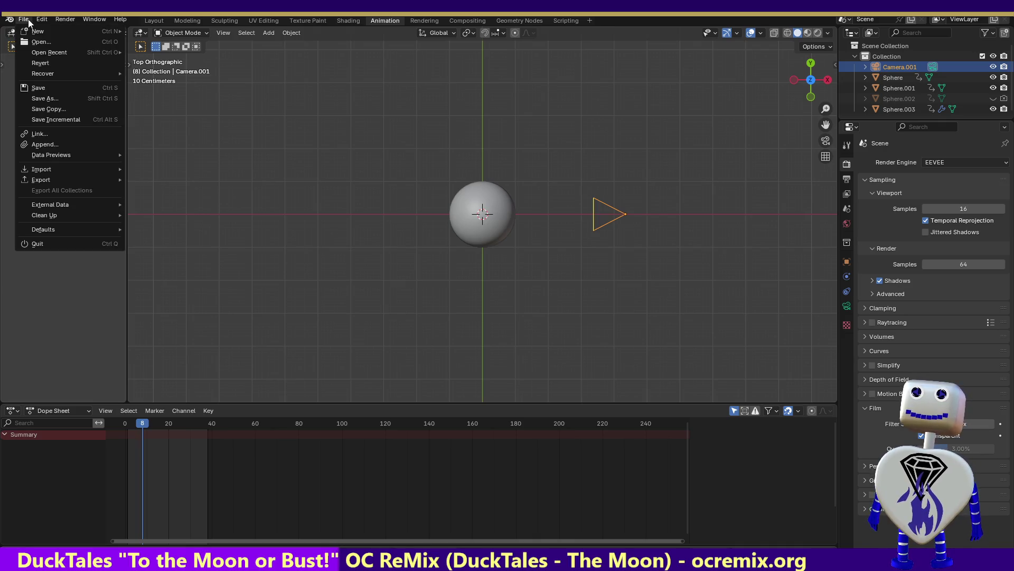
left_click(38, 88)
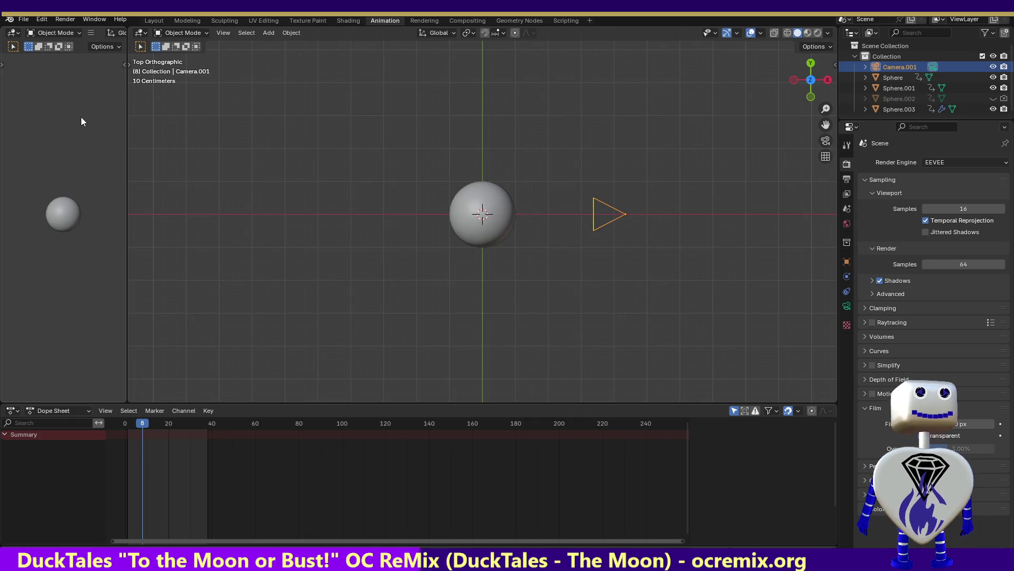
Expand the Raytracing, Volumetrics and Curves render panels
left_click(865, 323)
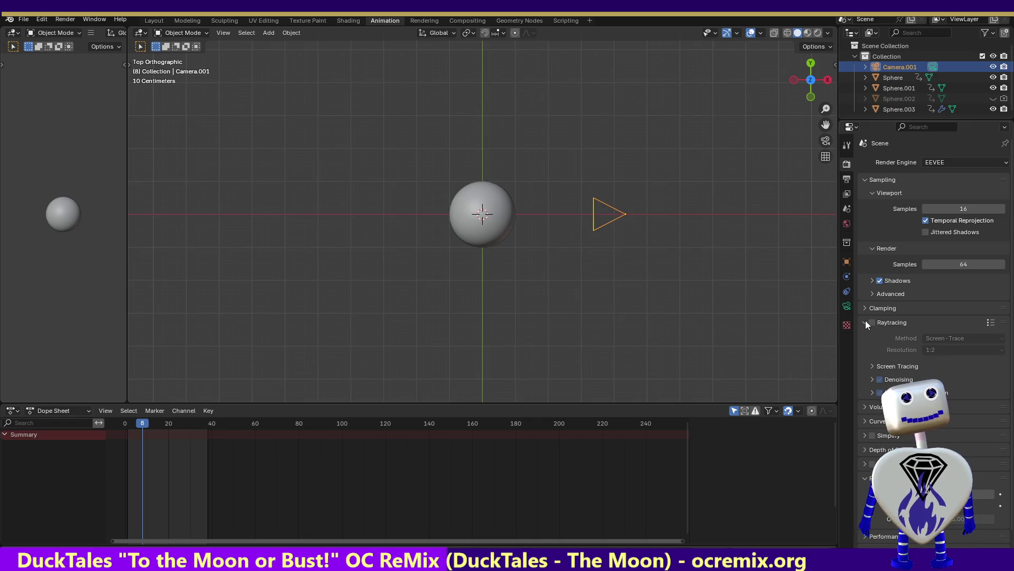
left_click(865, 406)
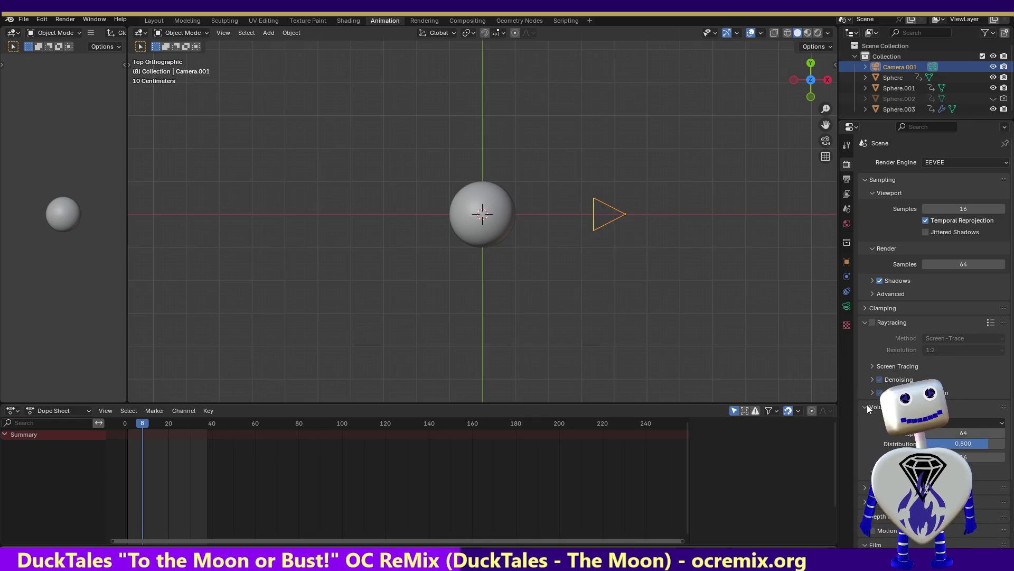
left_click(865, 487)
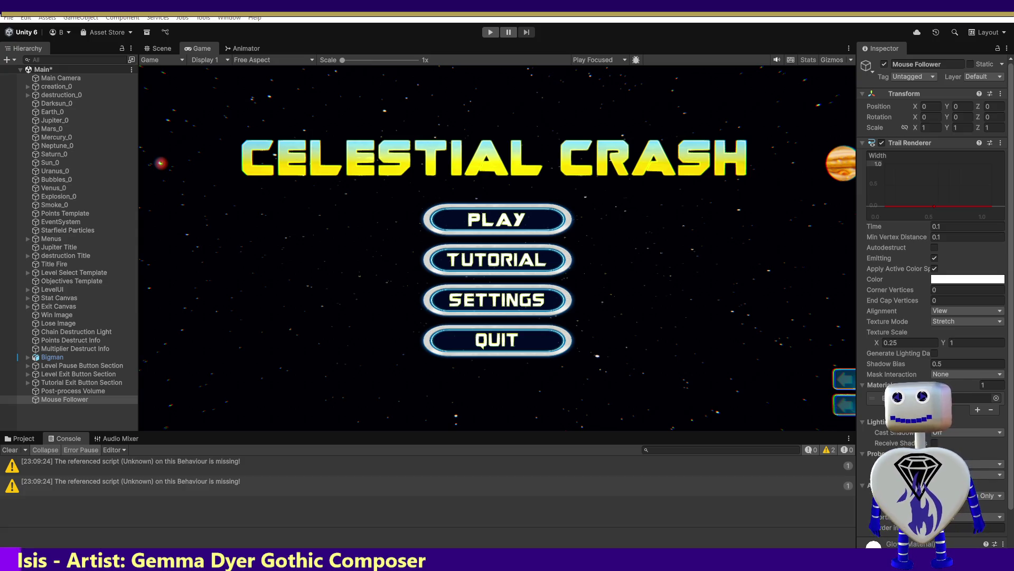
Switch from Unity back to Blender's Earth scene in the Shading workspace
key("alt+Tab")
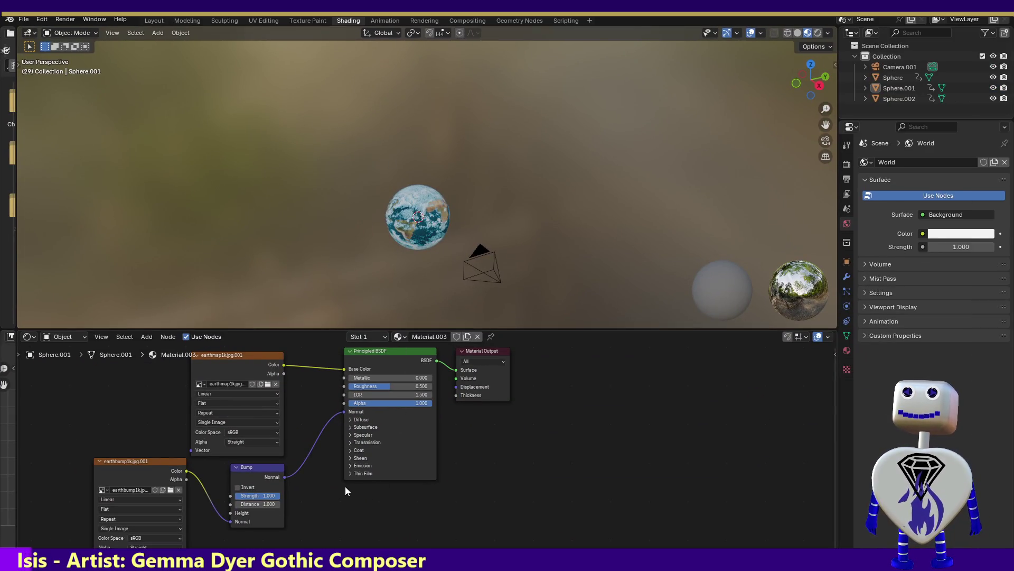
Render the current frame of the Earth sphere as an image
left_click(65, 19)
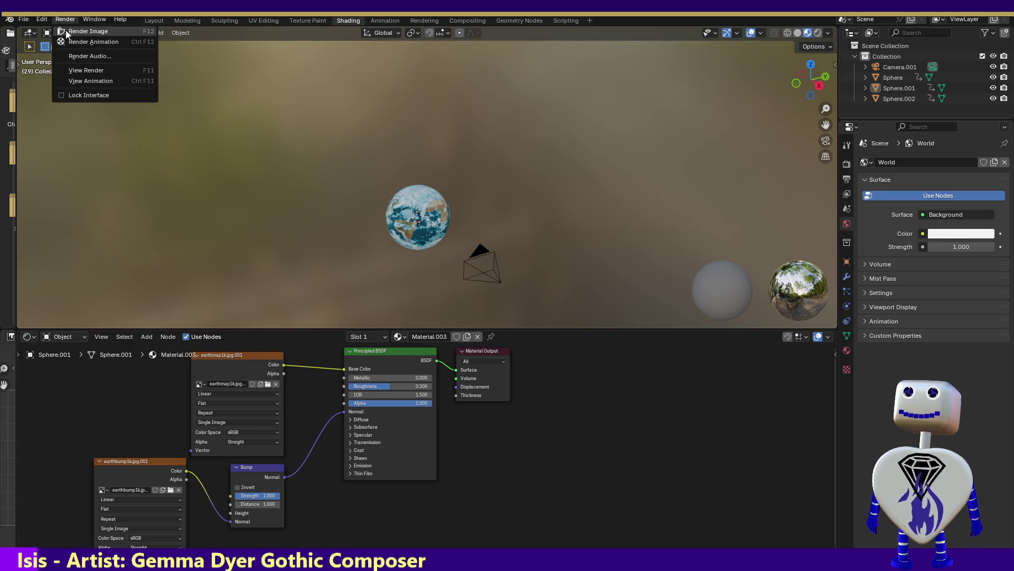
left_click(66, 30)
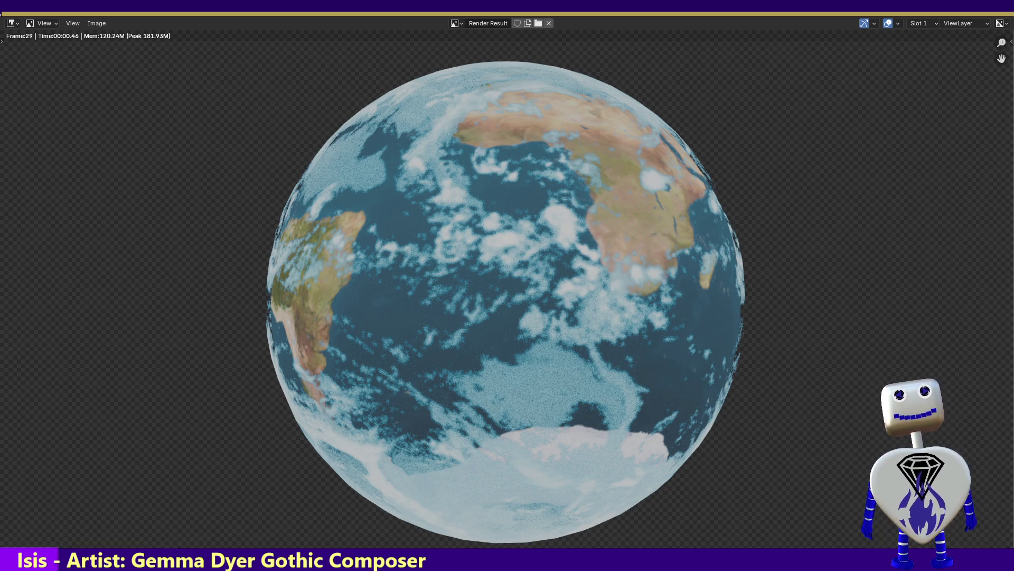
Close the render result and select Sphere to show its empty Earth material
key("Escape")
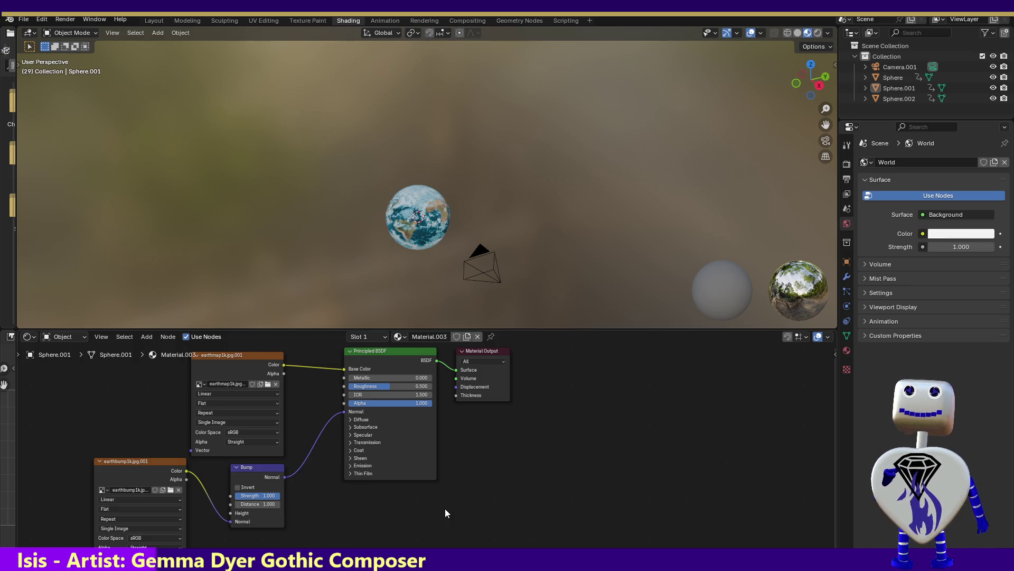
left_click(902, 75)
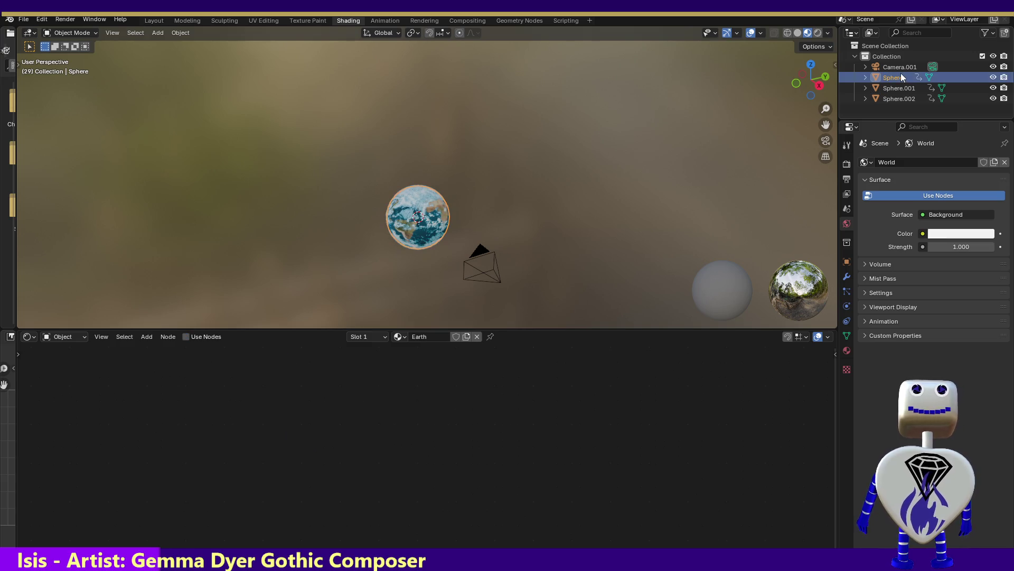
Select Sphere.001, then Sphere.002 to show its cloud-map Color Ramp material
left_click(899, 86)
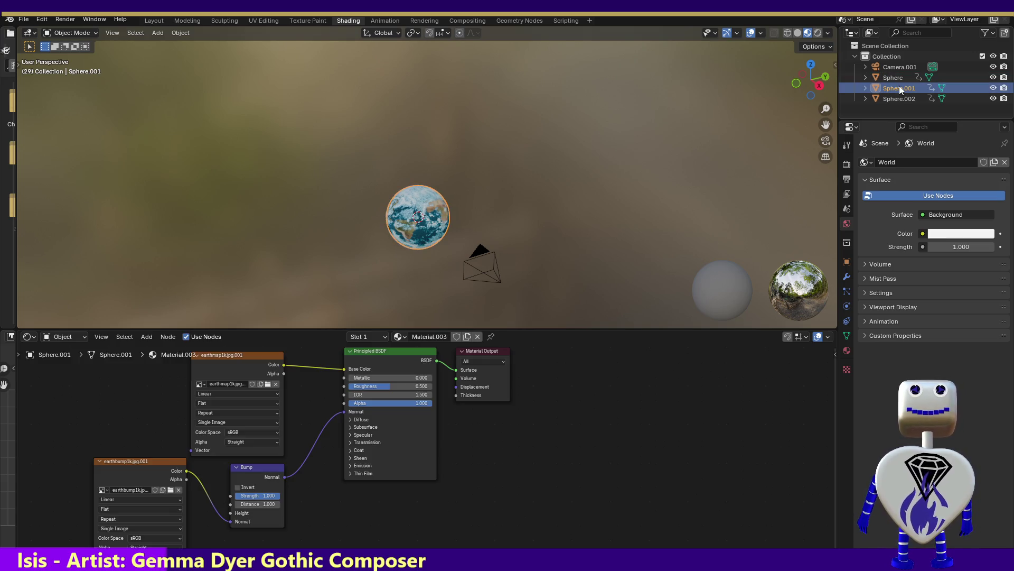
left_click(899, 95)
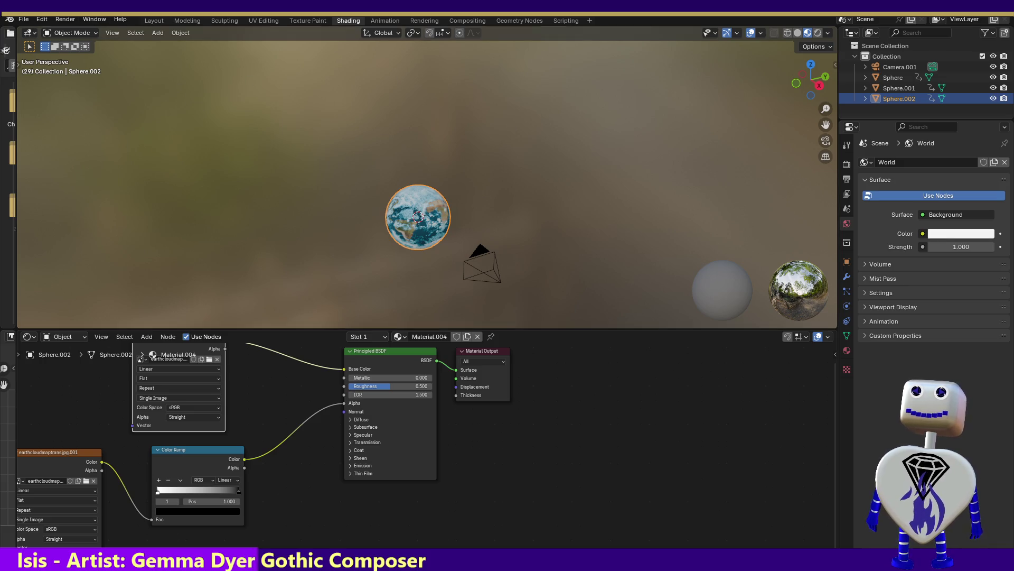
In the Animation workspace, move to frame 38 and render the Earth image
left_click(385, 21)
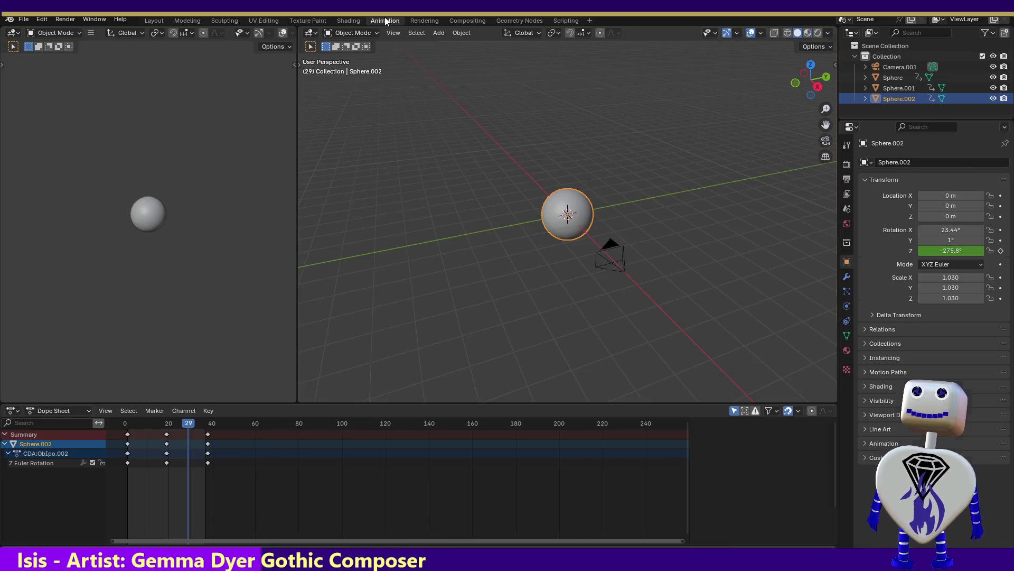
mouse_move(193, 425)
left_mouse_down()
mouse_move(125, 423)
mouse_move(208, 417)
left_mouse_up()
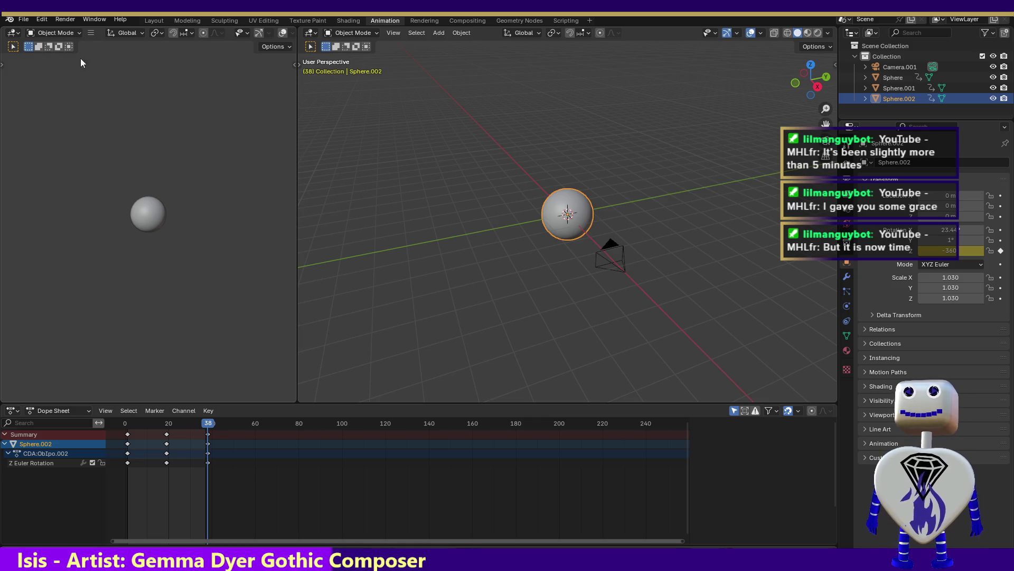
left_click(65, 19)
left_click(67, 30)
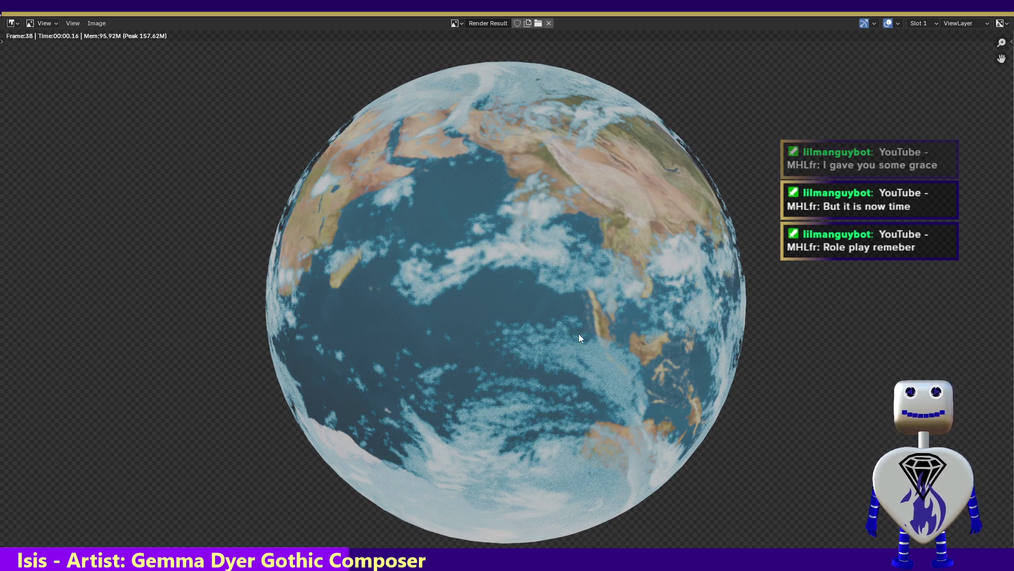
Render the Earth at frame 15, then close the render result
key("Escape")
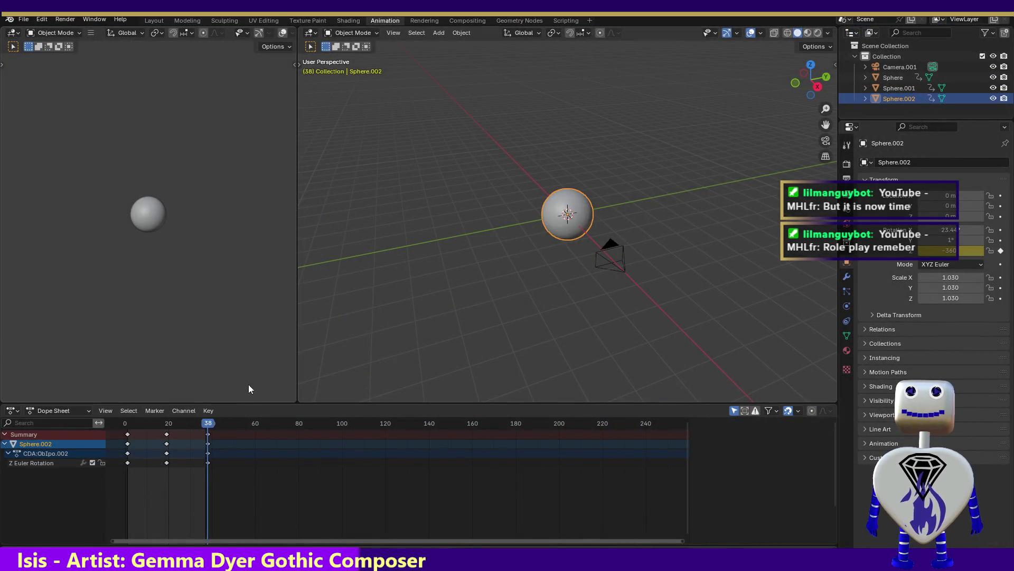
left_click_drag(214, 424, 158, 424)
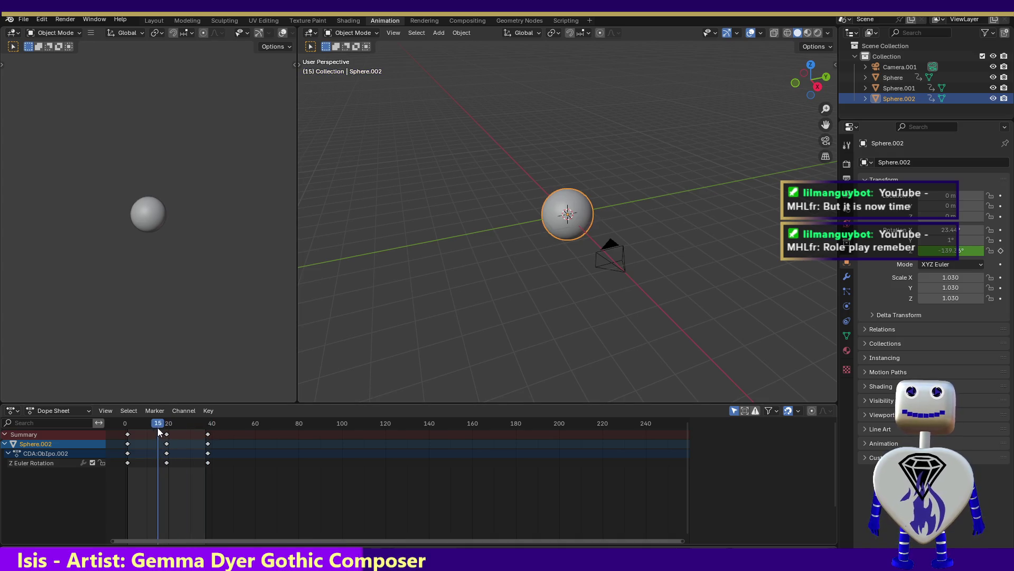
left_click(65, 19)
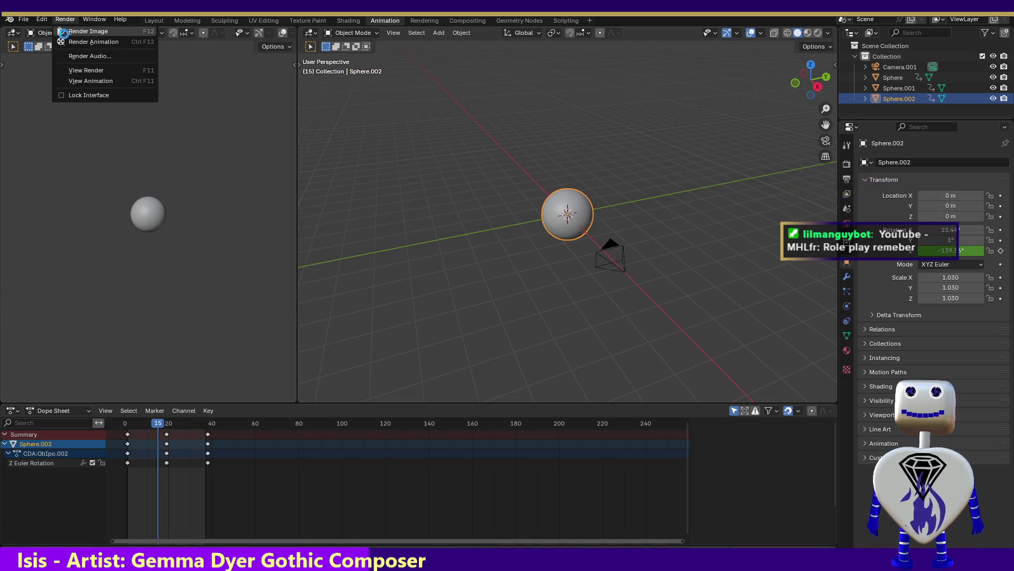
left_click(68, 30)
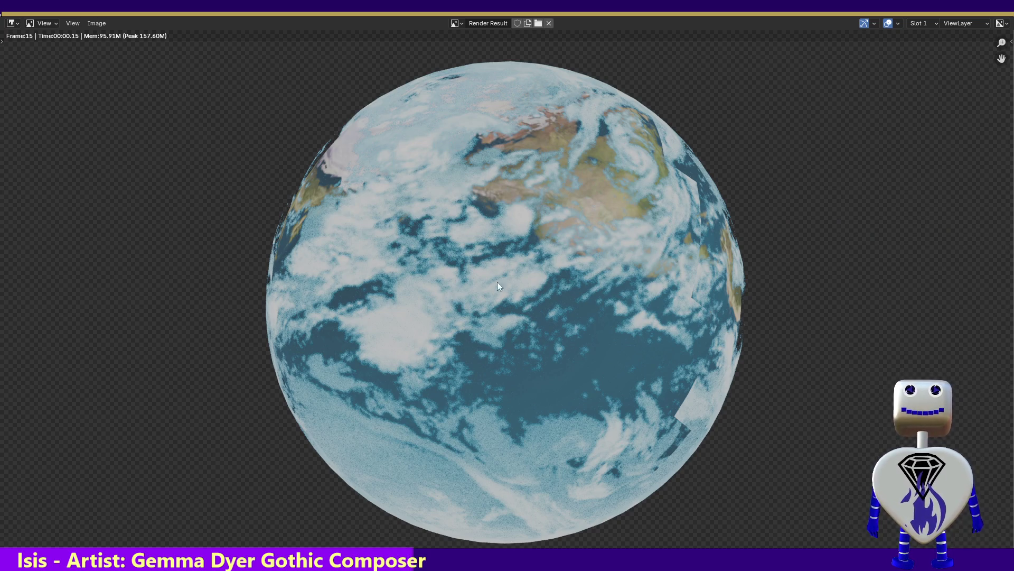
key("Escape")
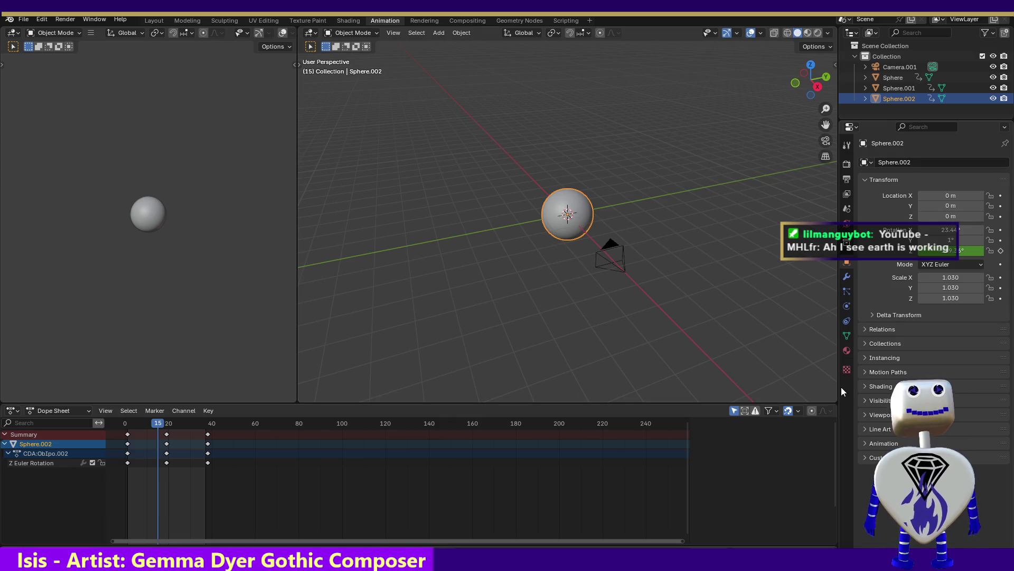
Review the Scene, View Layer, Output and Render properties and expand the Film panel
left_click(847, 208)
left_click(848, 194)
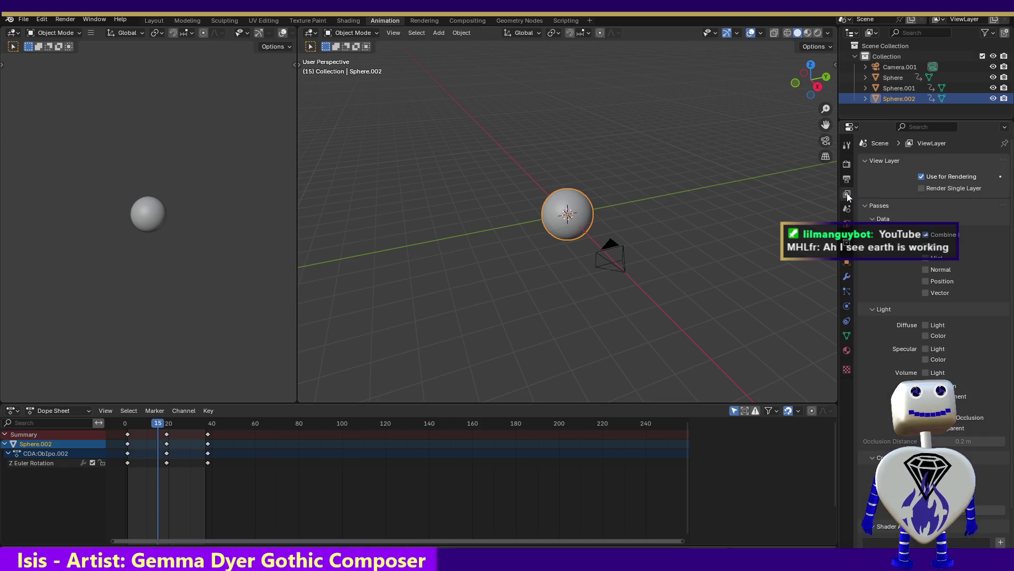
left_click(847, 180)
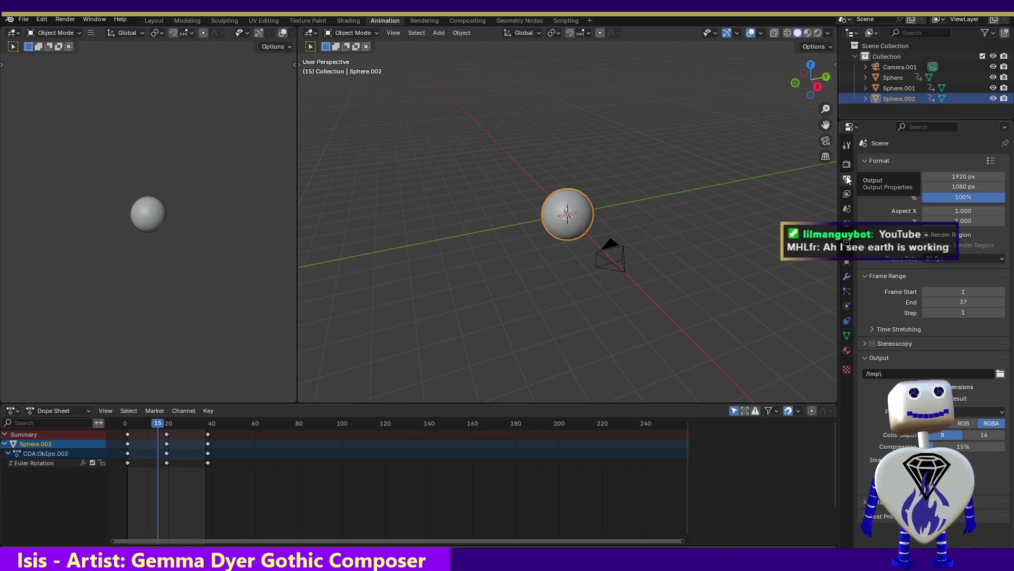
left_click(846, 163)
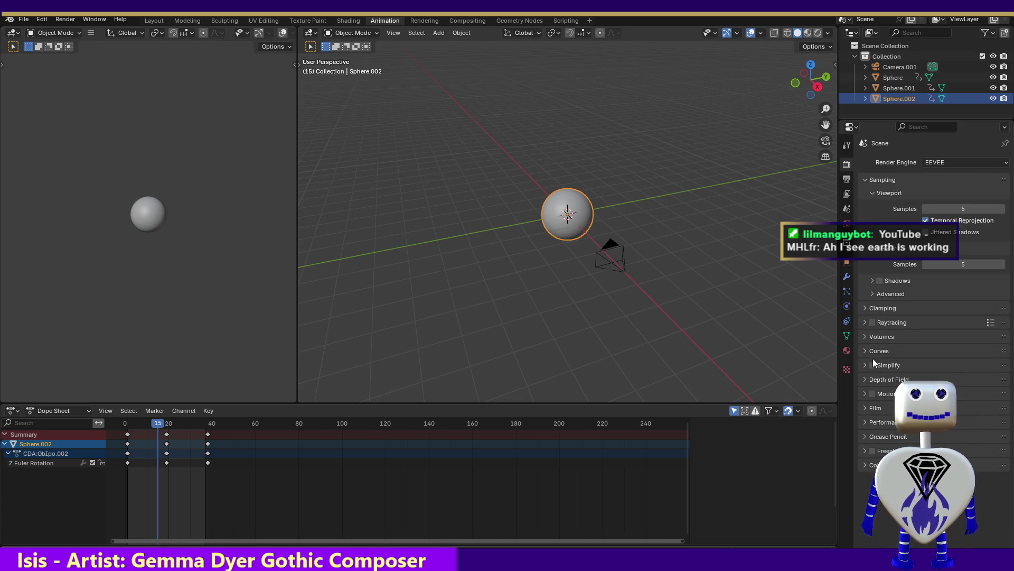
left_click(867, 411)
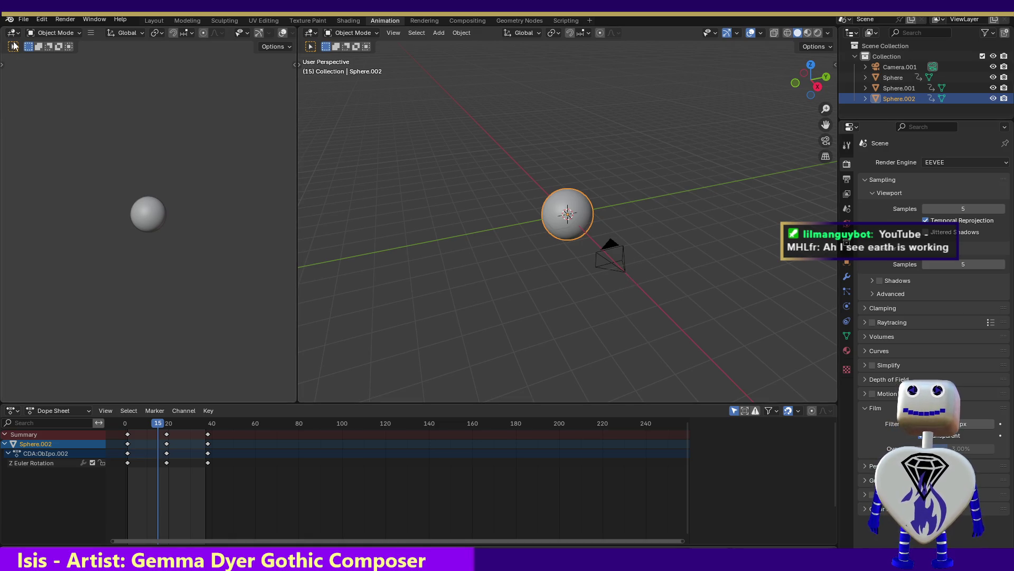
left_click(24, 21)
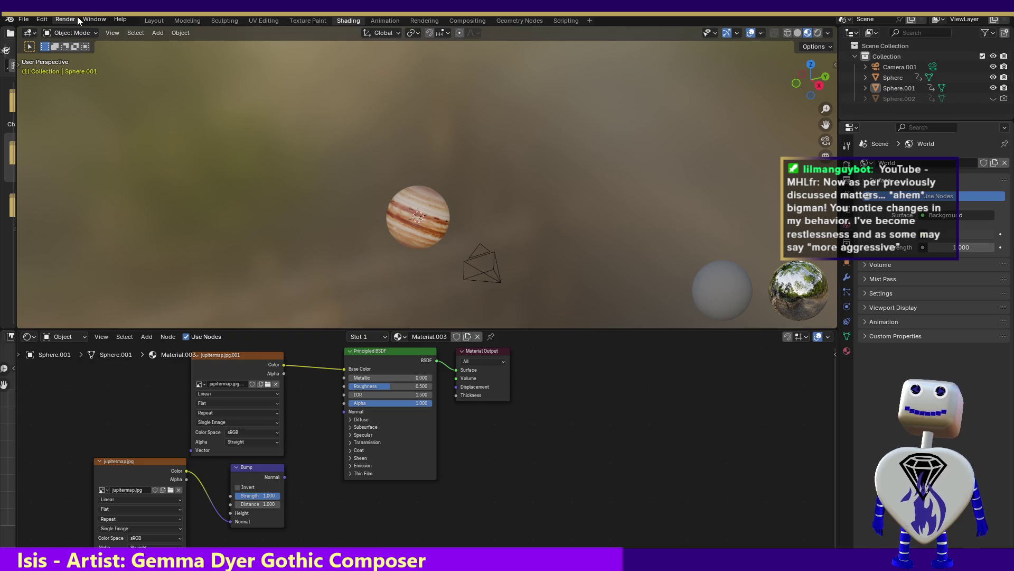
left_click(77, 17)
left_click(74, 31)
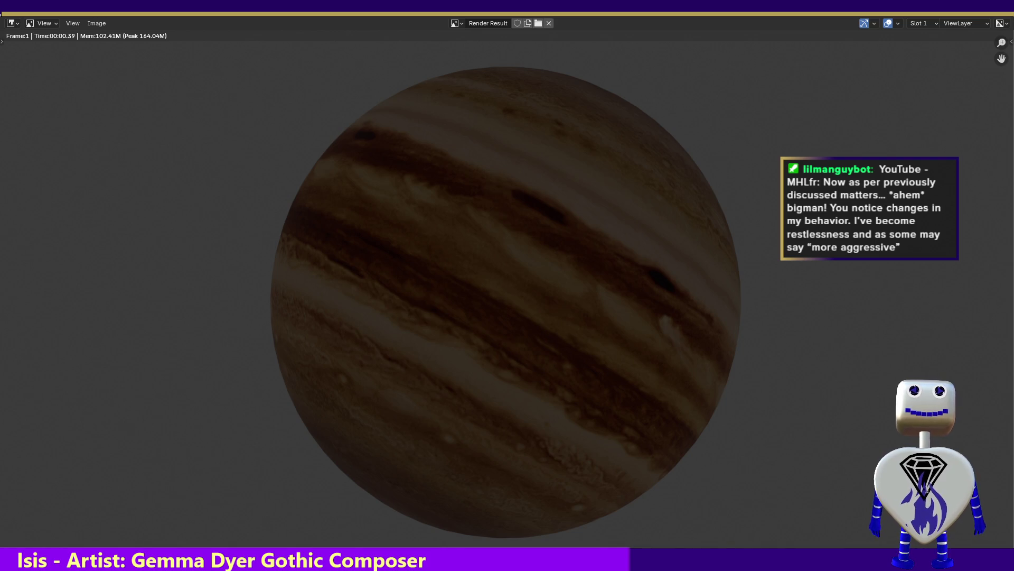
key("Escape")
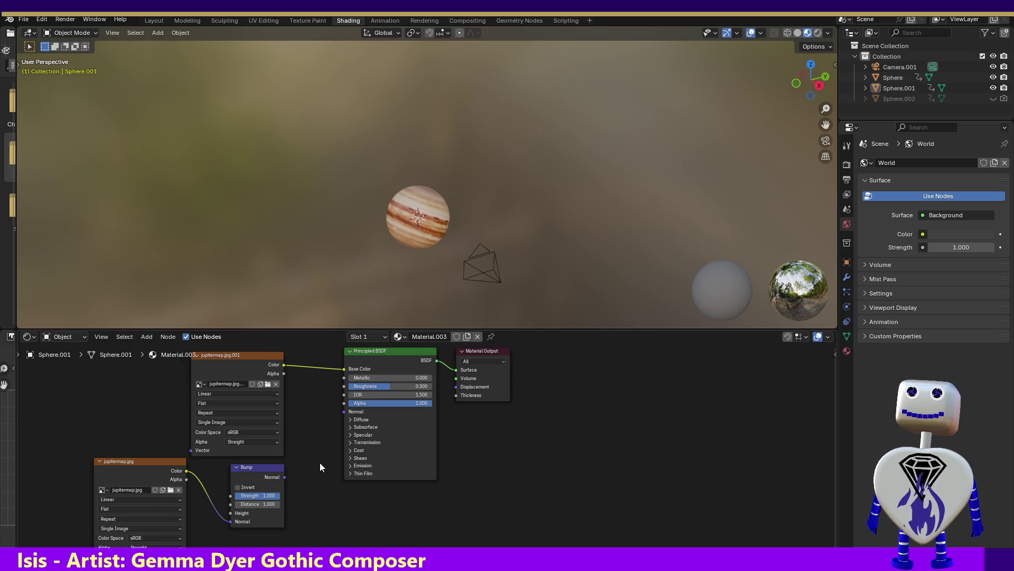
Browse the node-adding menu categories in the Jupiter material's node editor
left_click(169, 337)
mouse_move(148, 336)
mouse_move(148, 408)
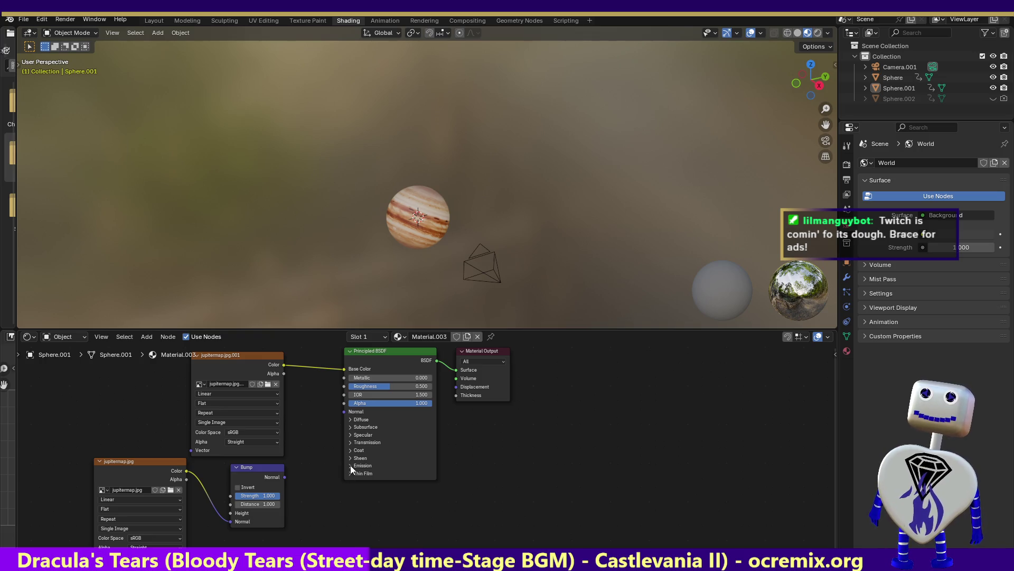
Expand the Principled BSDF's Transmission, Specular, Subsurface and Diffuse subpanels
left_click(351, 442)
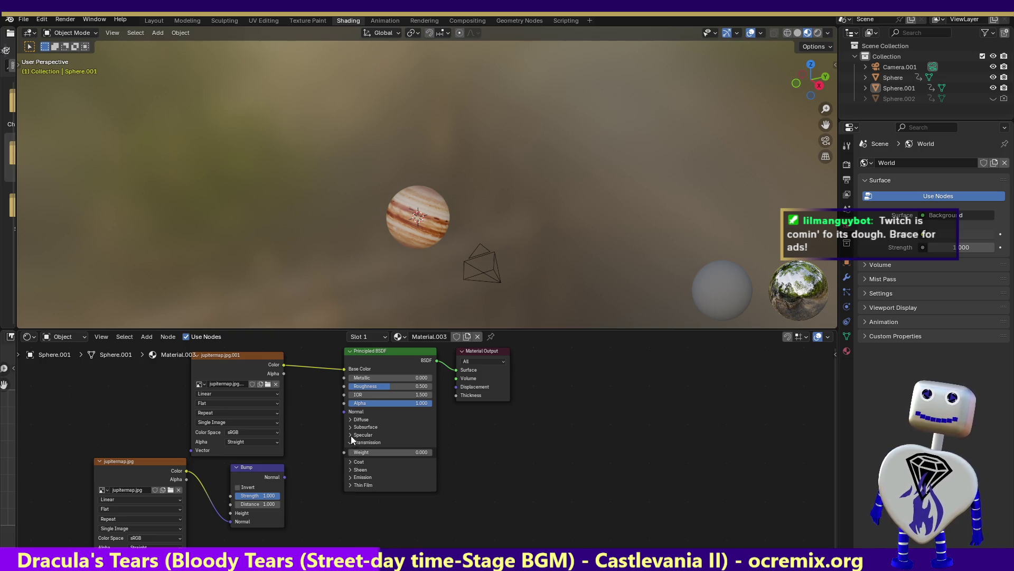
left_click(350, 435)
left_click(349, 425)
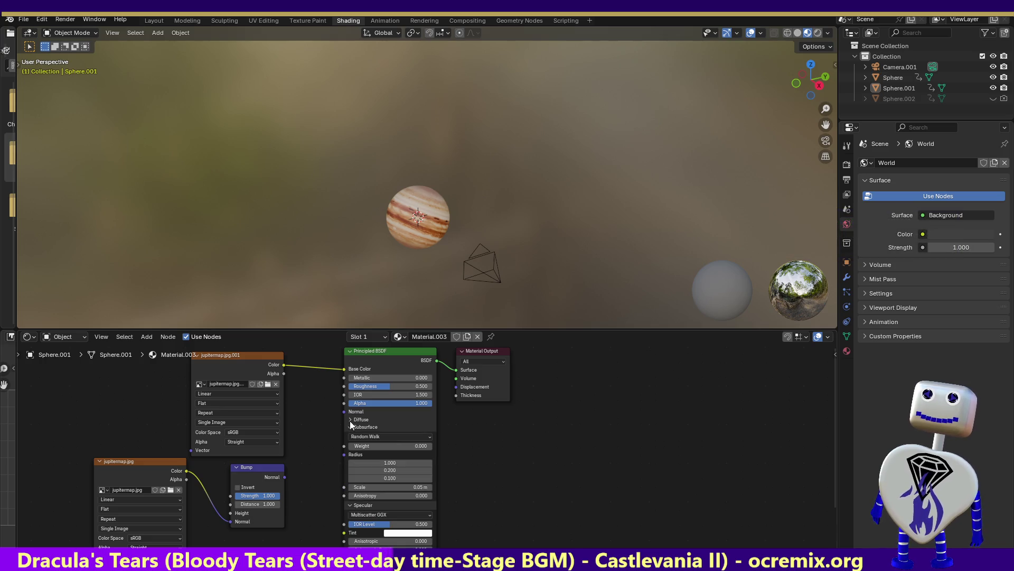
left_click(349, 419)
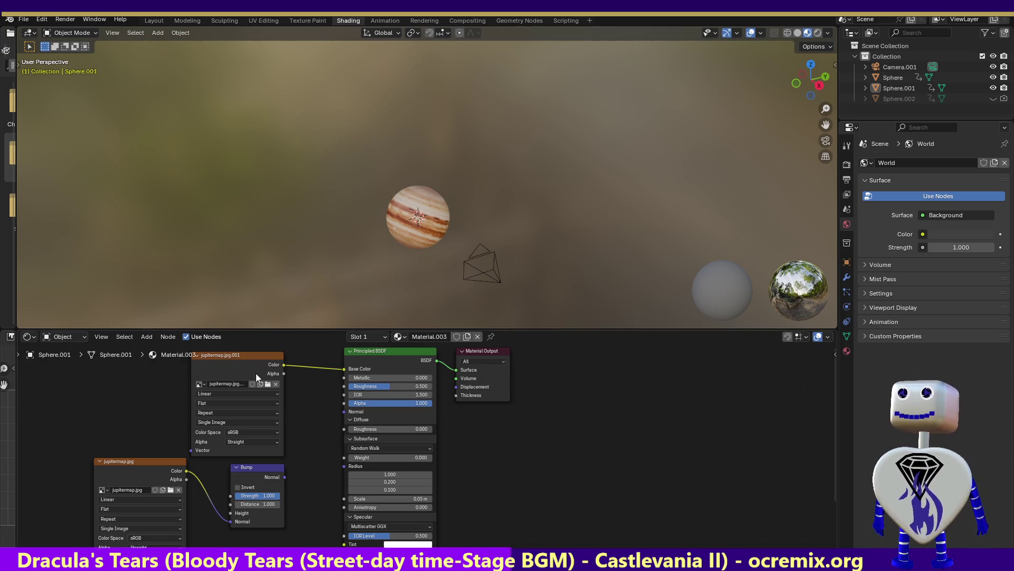
left_click(141, 338)
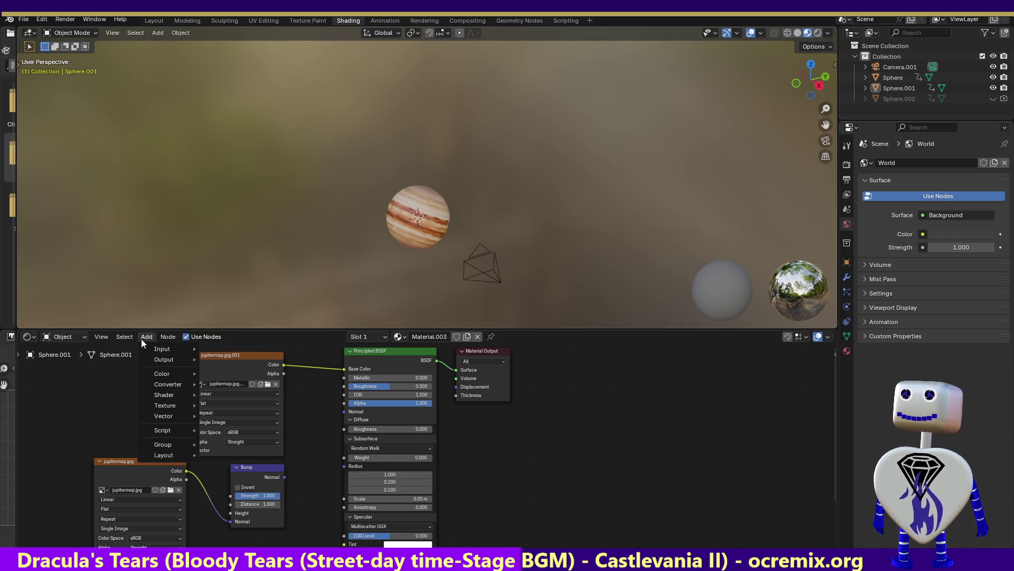
Add a Brightness/Contrast node from the Color category and place it right of the Principled BSDF
mouse_move(148, 372)
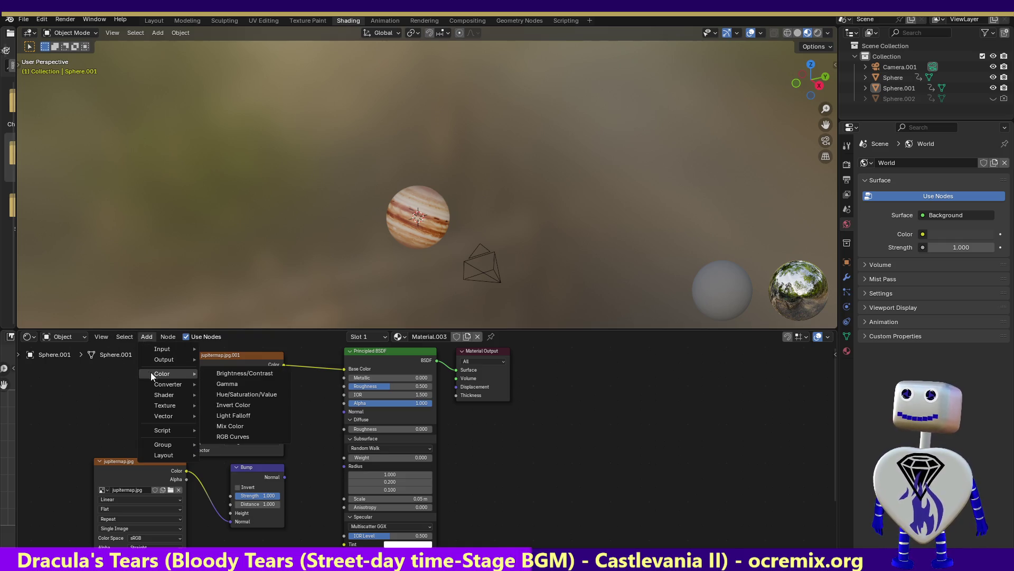
left_click(261, 371)
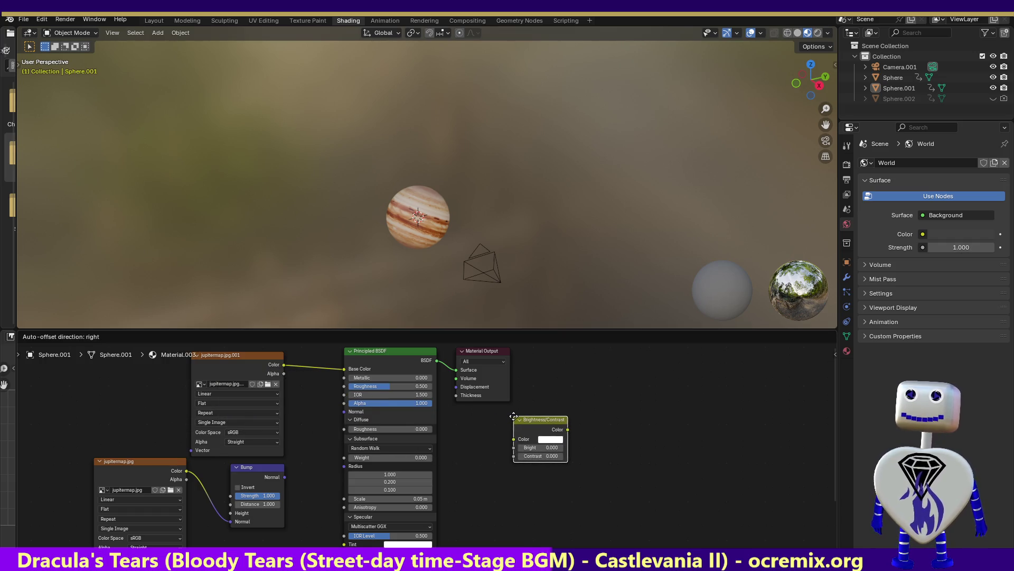
left_click(514, 416)
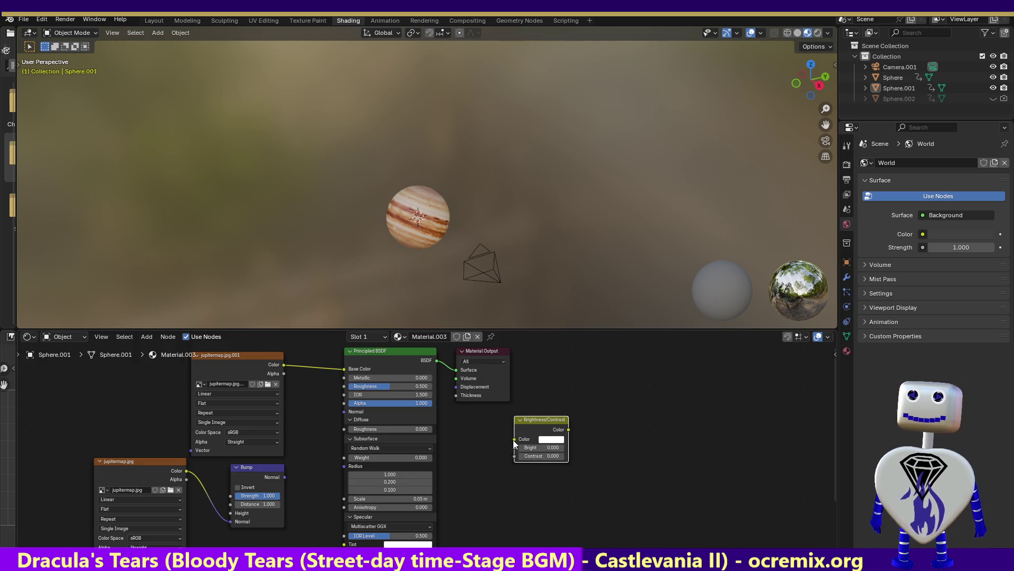
mouse_move(512, 439)
left_mouse_down()
mouse_move(332, 446)
mouse_move(478, 473)
mouse_move(470, 470)
left_mouse_up()
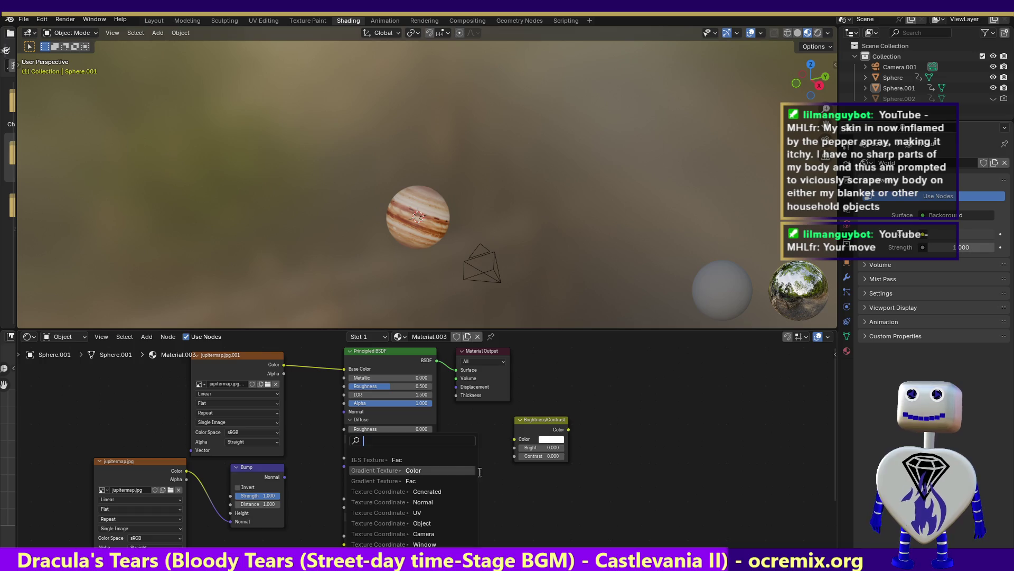
Link jupitermap.jpg.001's Alpha into the Brightness/Contrast Color input, with Bright at 100
key("Escape")
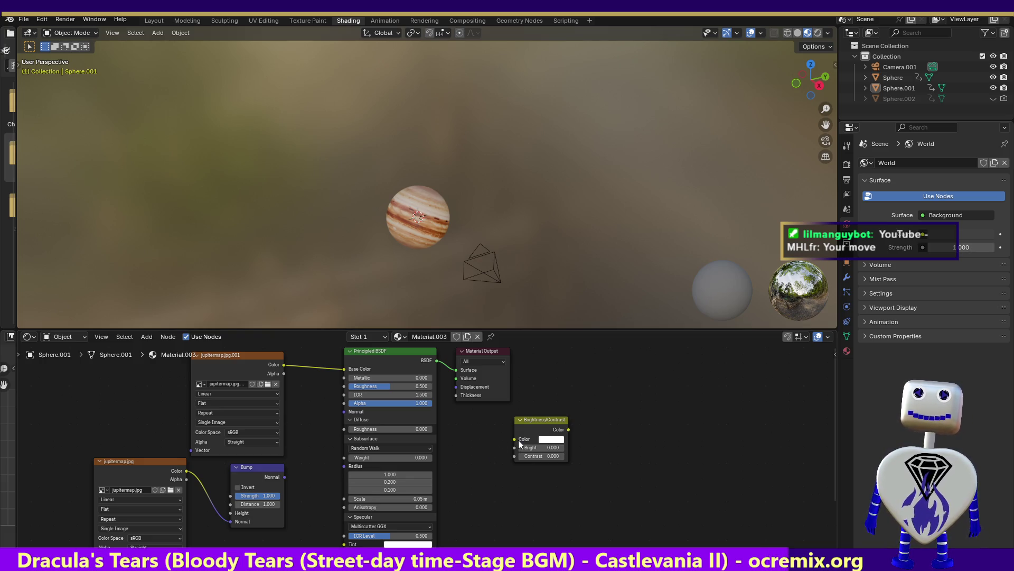
mouse_move(512, 438)
left_mouse_down()
mouse_move(335, 394)
mouse_move(533, 417)
left_mouse_up()
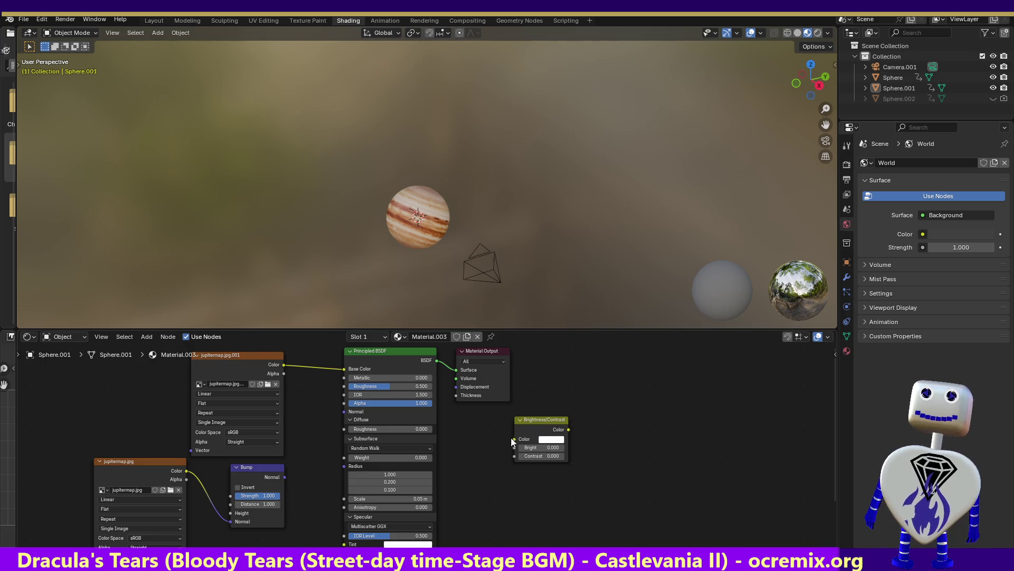
mouse_move(514, 438)
left_mouse_down()
mouse_move(341, 407)
mouse_move(280, 373)
left_mouse_up()
type("10")
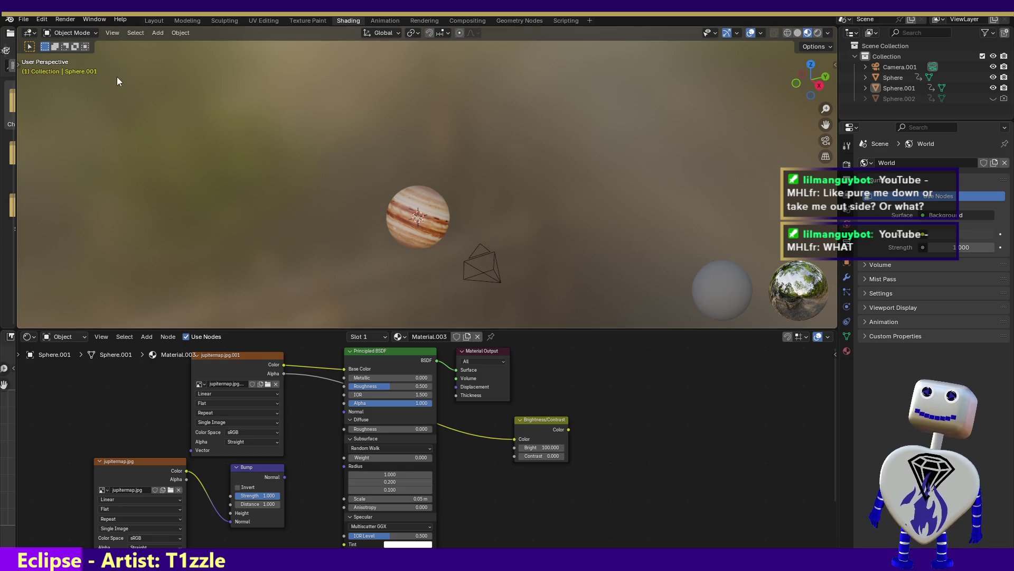
left_click(66, 20)
Render a test image of Jupiter, then shift the Brightness/Contrast node further right
left_click(70, 31)
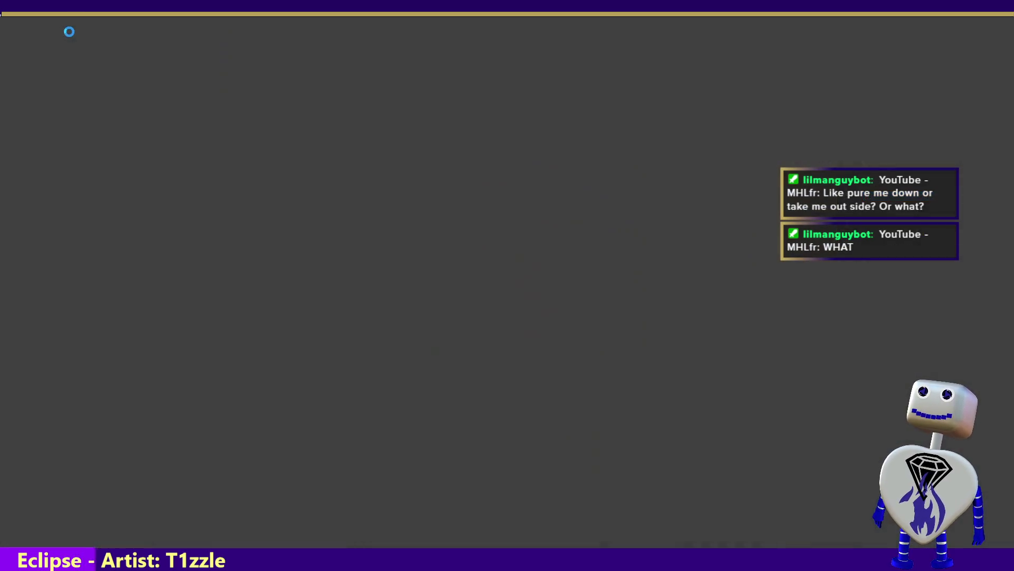
key("Escape")
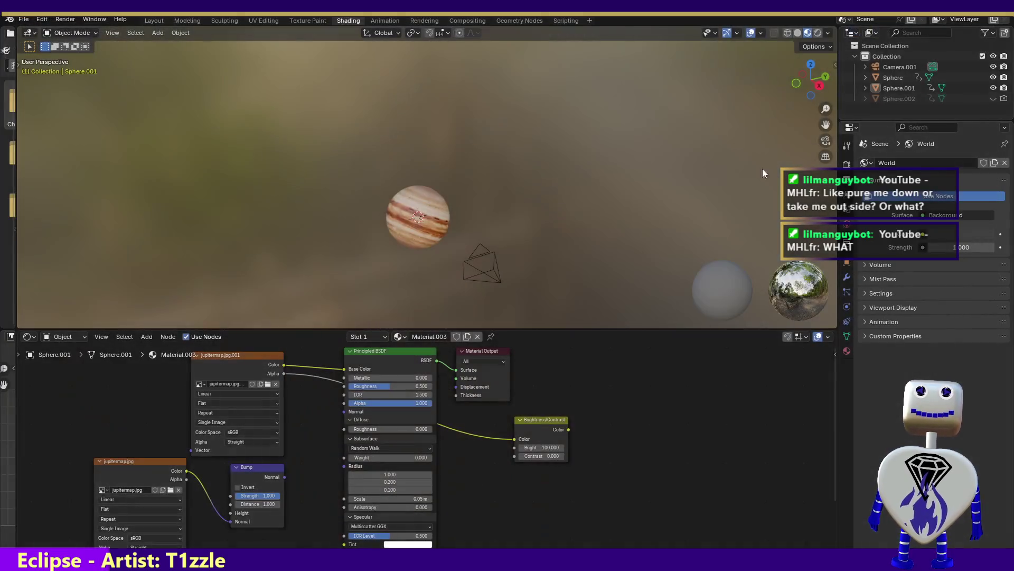
left_click(283, 372)
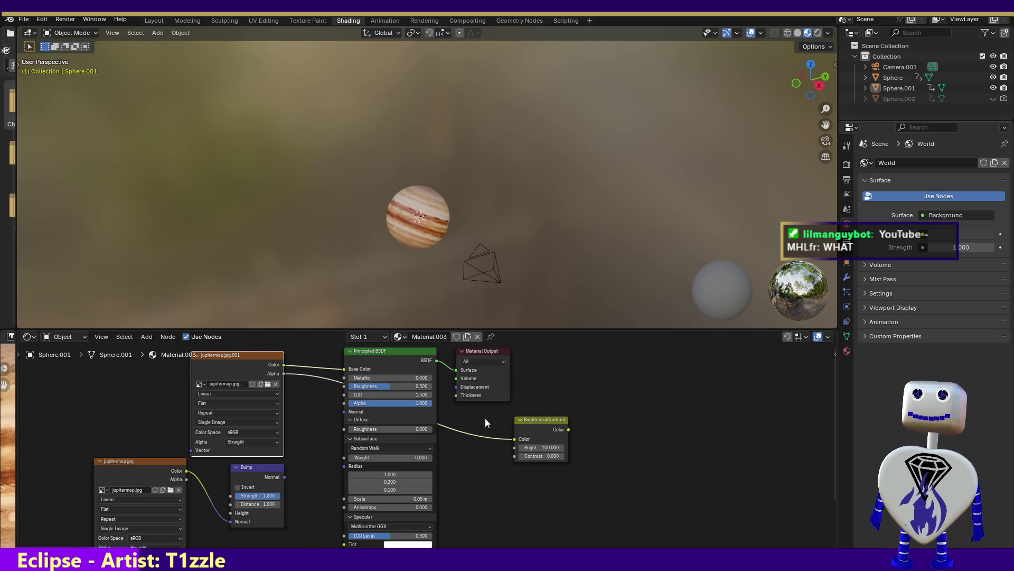
left_click(502, 441)
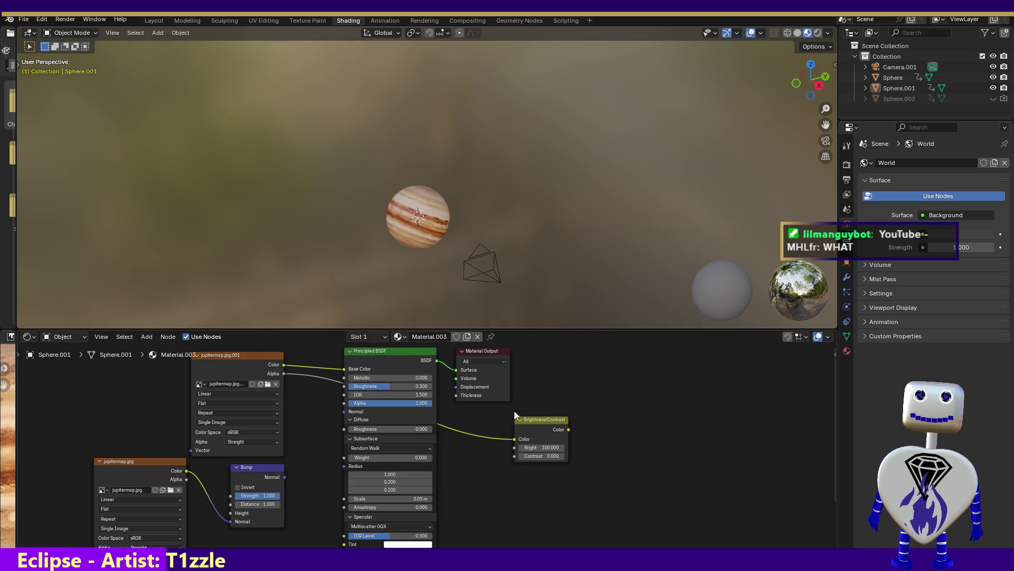
mouse_move(535, 431)
left_mouse_down()
mouse_move(686, 435)
mouse_move(600, 472)
left_mouse_up()
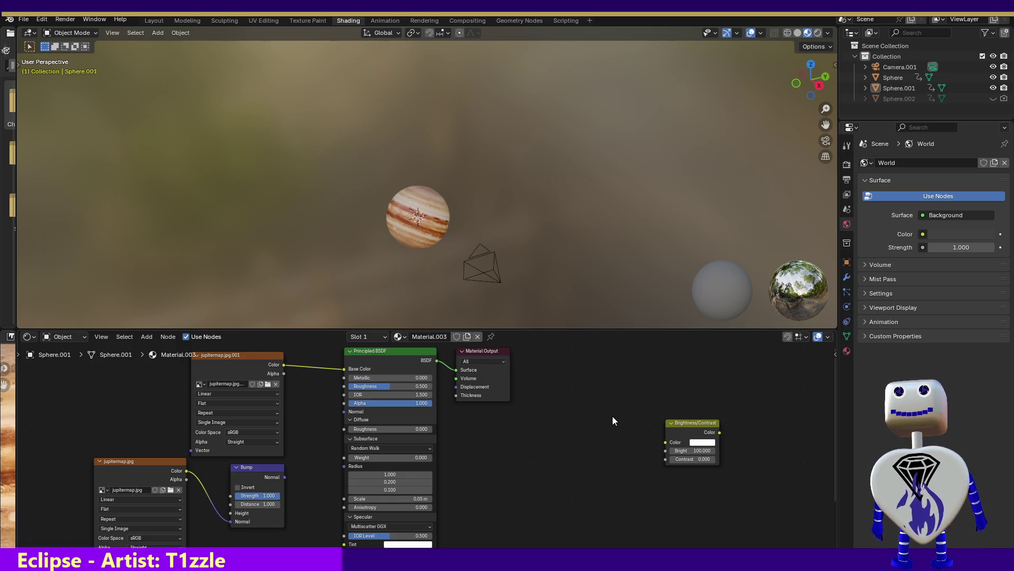
left_click(666, 445)
mouse_move(665, 443)
left_mouse_down()
mouse_move(454, 450)
mouse_move(351, 429)
mouse_move(376, 487)
mouse_move(325, 493)
mouse_move(287, 478)
mouse_move(366, 495)
mouse_move(475, 495)
mouse_move(507, 463)
mouse_move(464, 410)
mouse_move(459, 377)
mouse_move(457, 386)
mouse_move(475, 380)
mouse_move(501, 360)
mouse_move(475, 372)
mouse_move(496, 450)
mouse_move(480, 531)
mouse_move(505, 560)
mouse_move(268, 467)
mouse_move(253, 359)
mouse_move(286, 349)
mouse_move(281, 413)
mouse_move(286, 396)
left_mouse_up()
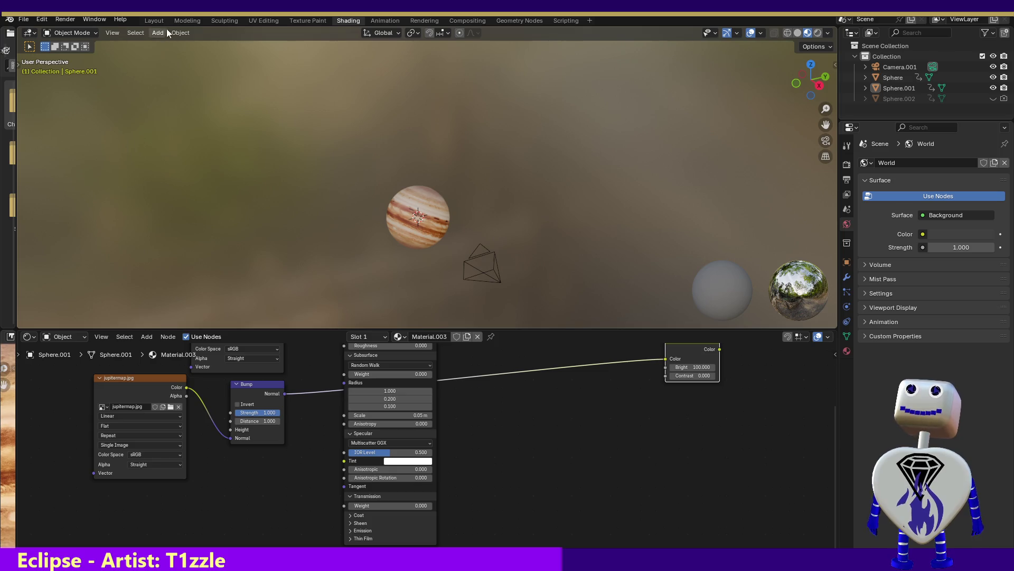
left_click(120, 20)
left_click(79, 32)
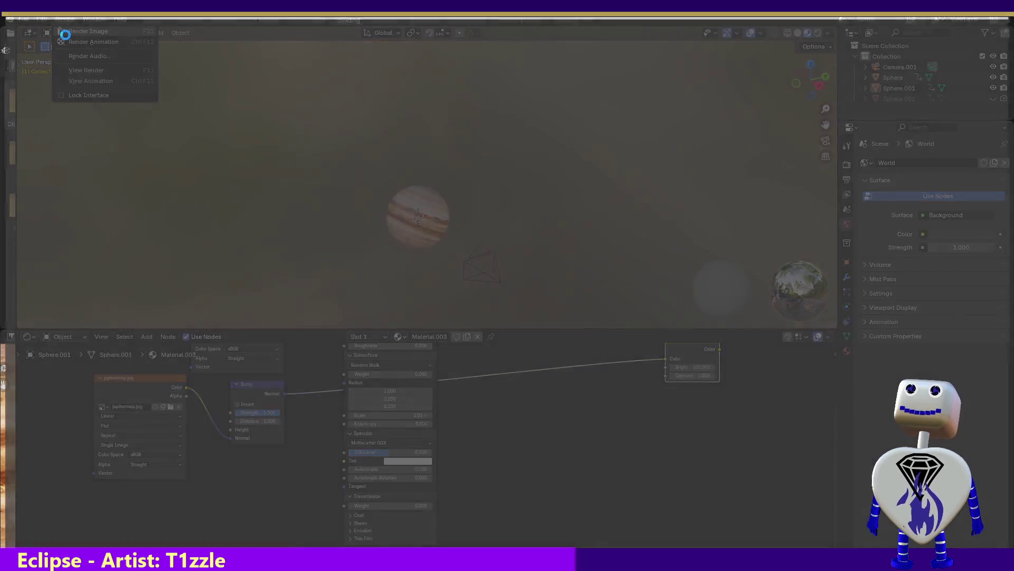
key("Escape")
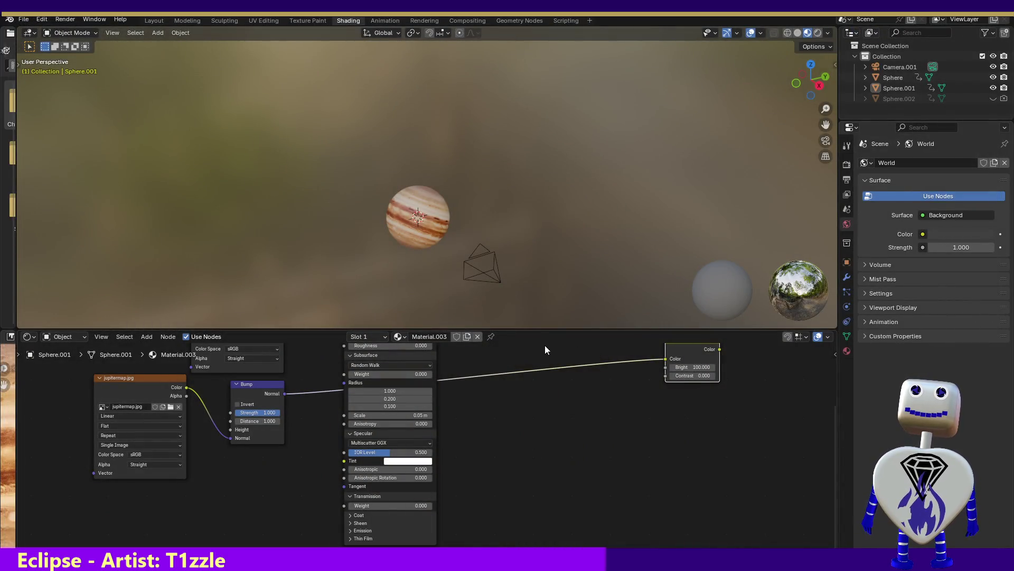
key("ctrl+z")
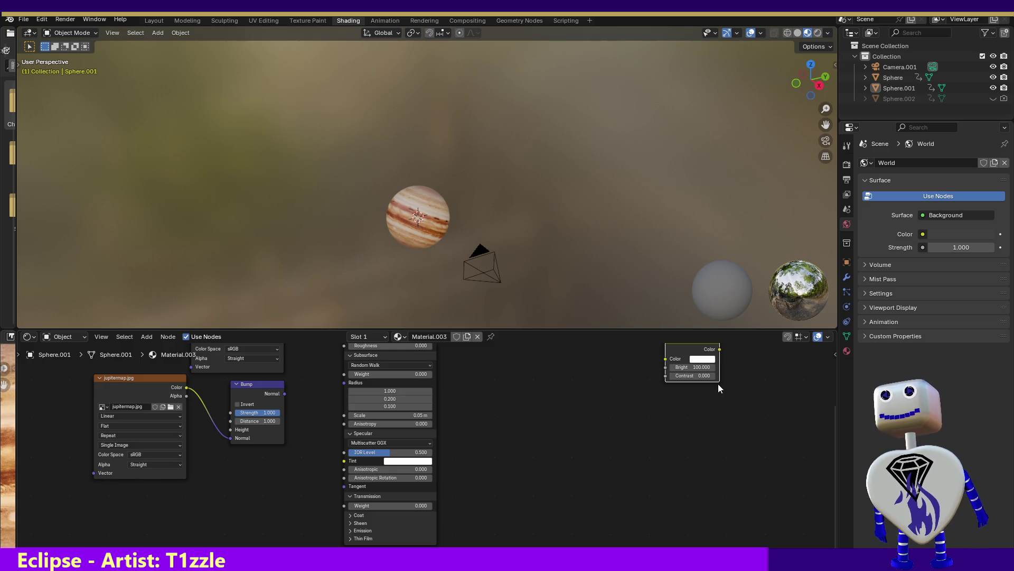
mouse_move(666, 360)
left_mouse_down()
mouse_move(616, 410)
mouse_move(95, 474)
mouse_move(153, 490)
mouse_move(277, 487)
mouse_move(354, 405)
mouse_move(359, 321)
mouse_move(354, 420)
mouse_move(337, 463)
mouse_move(286, 418)
left_mouse_up()
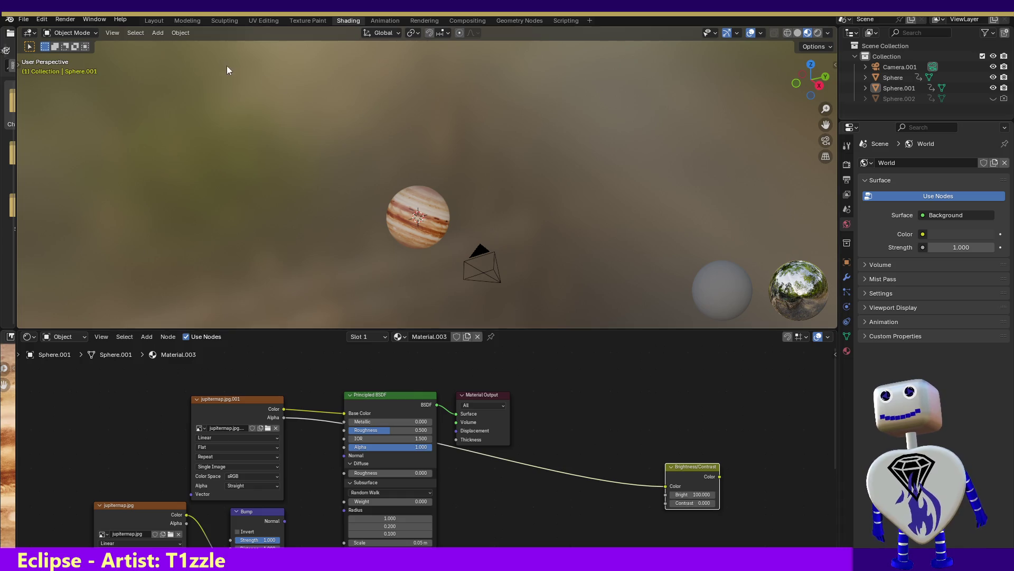
left_click(65, 19)
Render the Jupiter scene to check it and undo the link into Brightness/Contrast Color
left_click(79, 31)
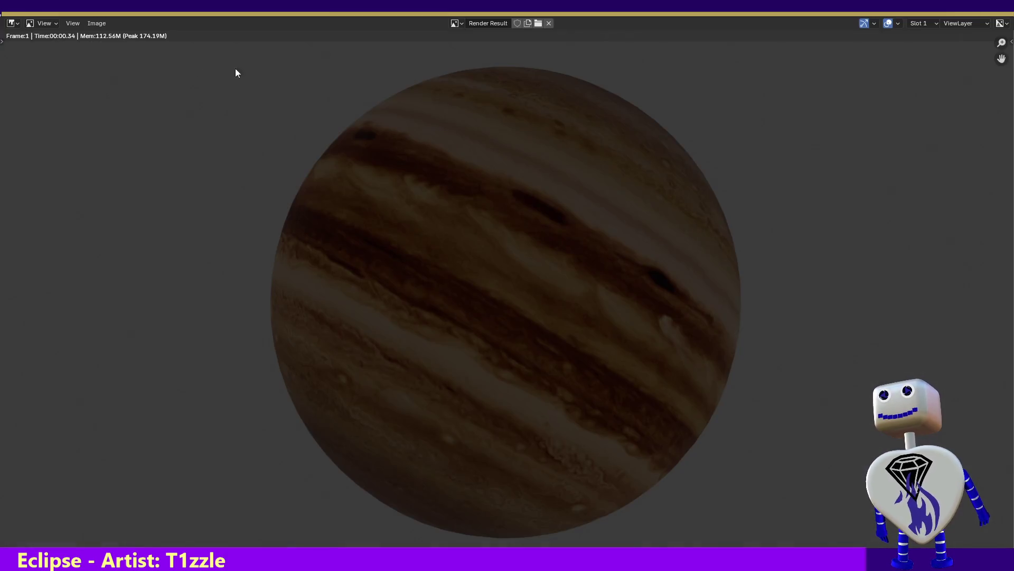
left_click(998, 19)
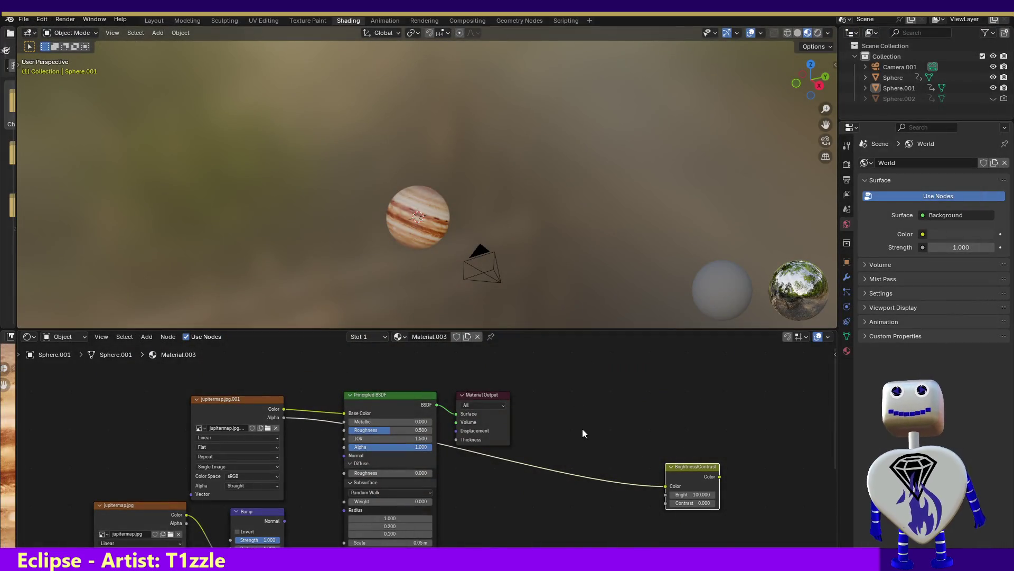
key("ctrl+z")
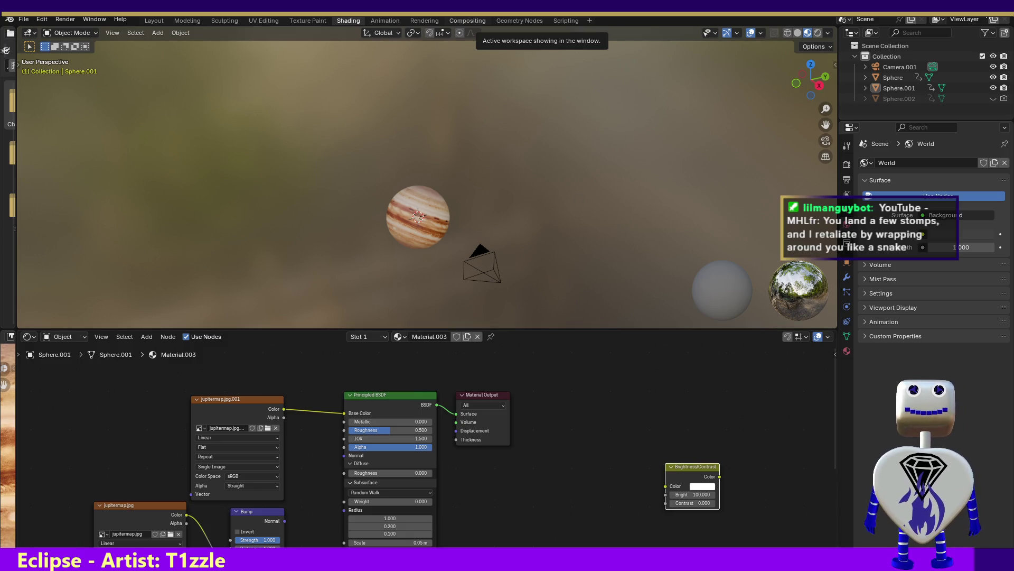
key("ctrl+q")
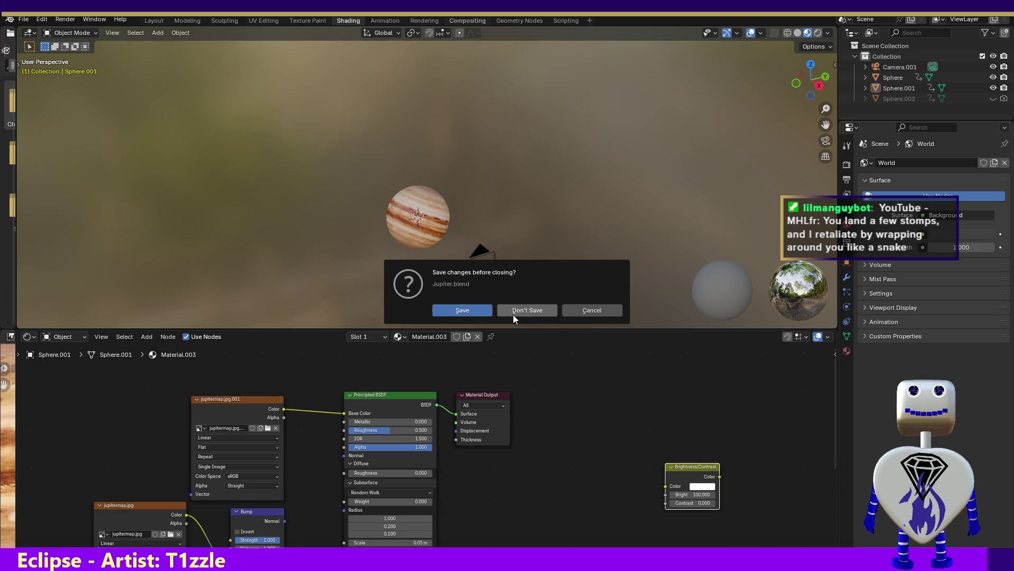
Discard Jupiter.blend's unsaved changes and load the other scene with the dark sphere and camera
left_click(512, 313)
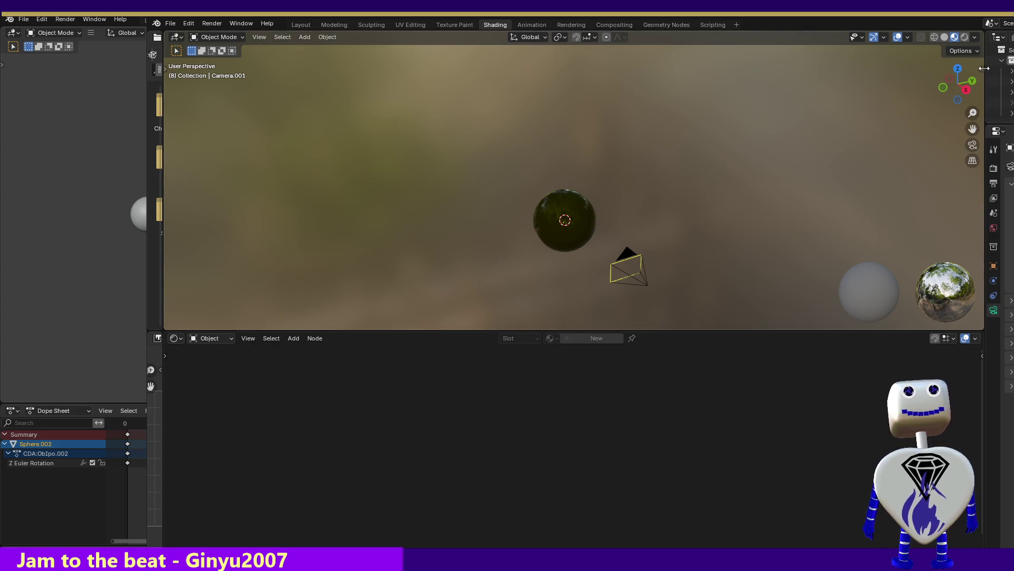
left_click_drag(986, 69, 877, 73)
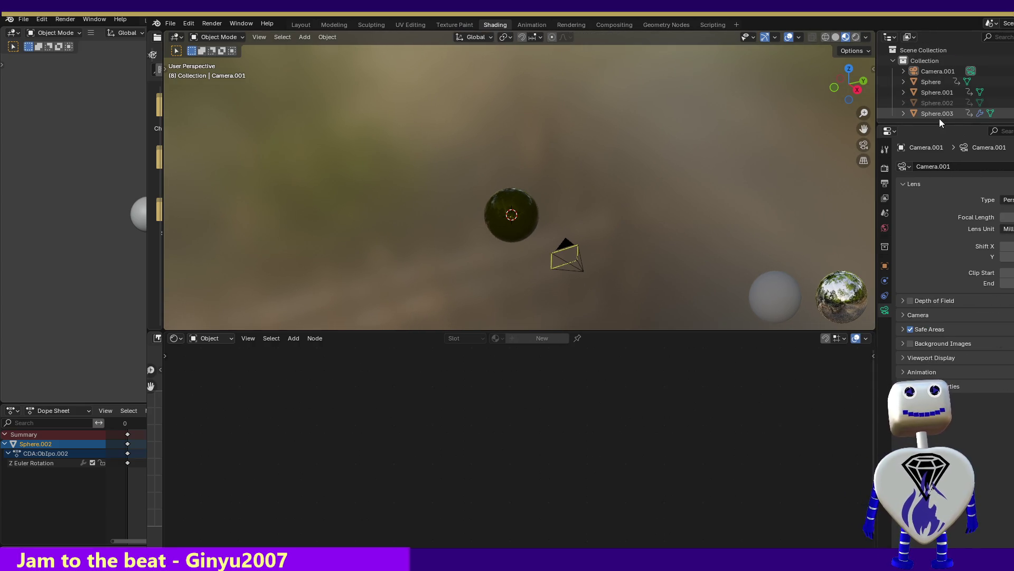
Select Sphere.003 so the shader editor shows its Material.001 Principled BSDF
left_click(289, 337)
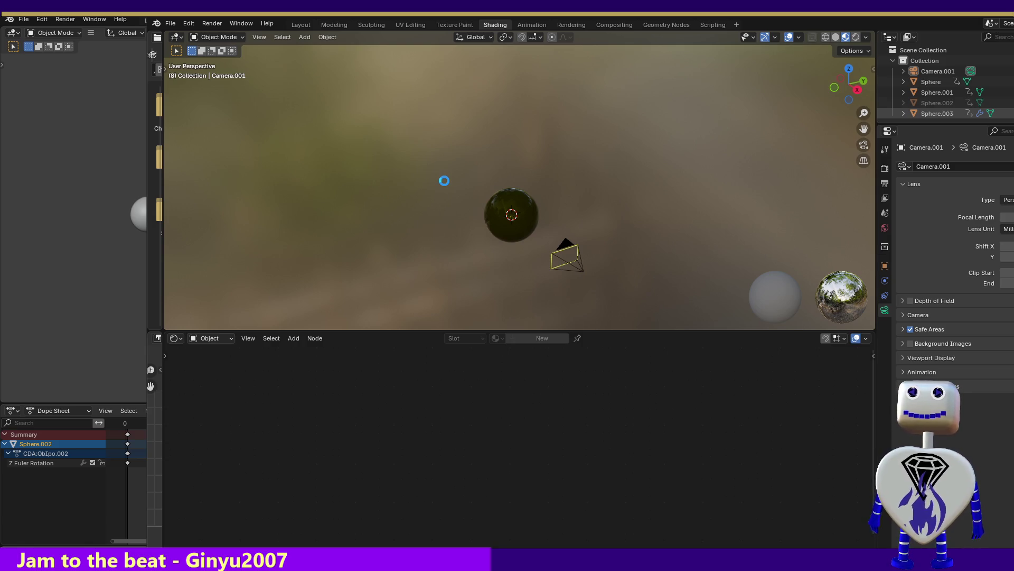
left_click(444, 181)
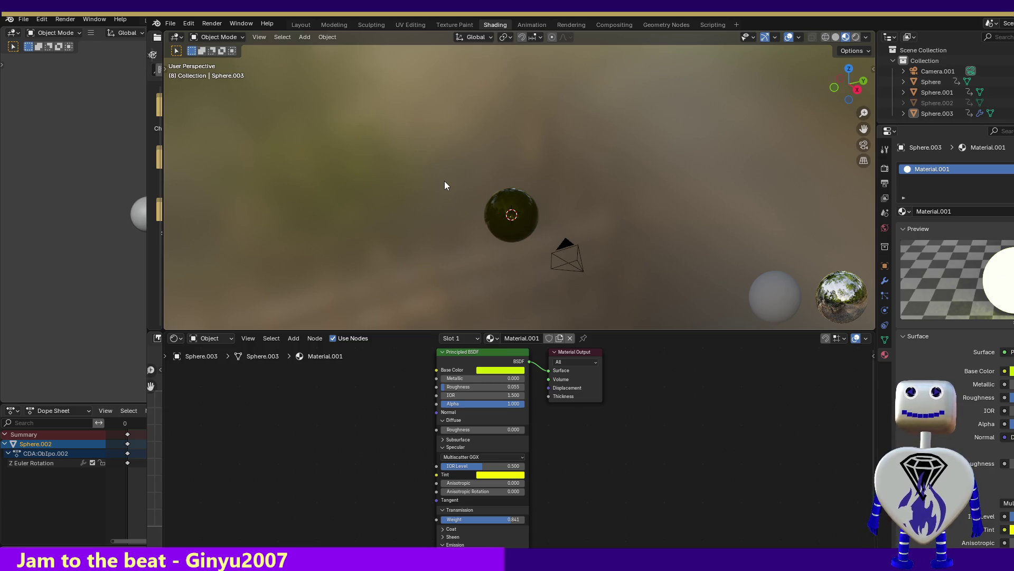
left_click(294, 338)
mouse_move(295, 362)
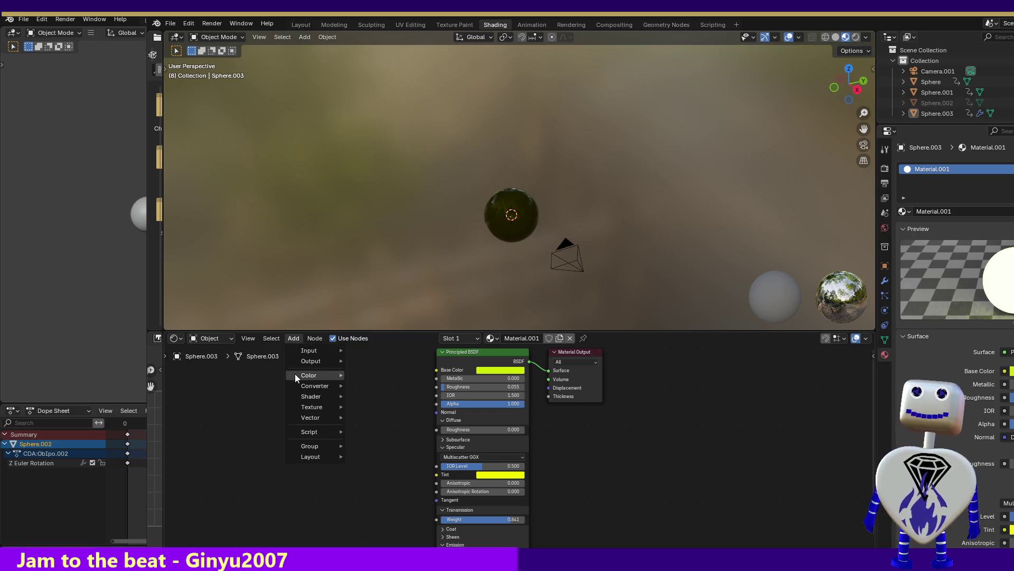
mouse_move(294, 388)
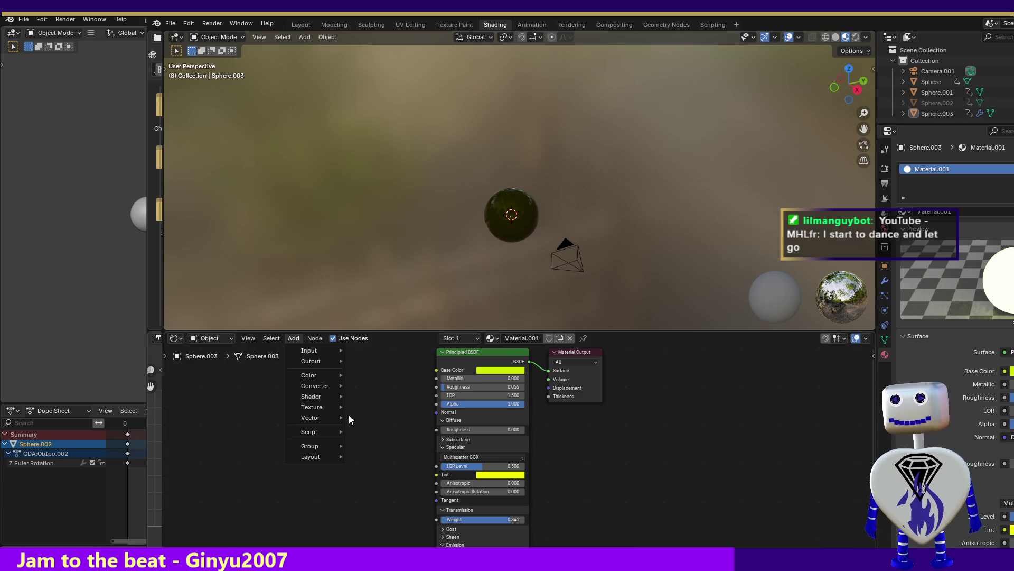
left_click(356, 411)
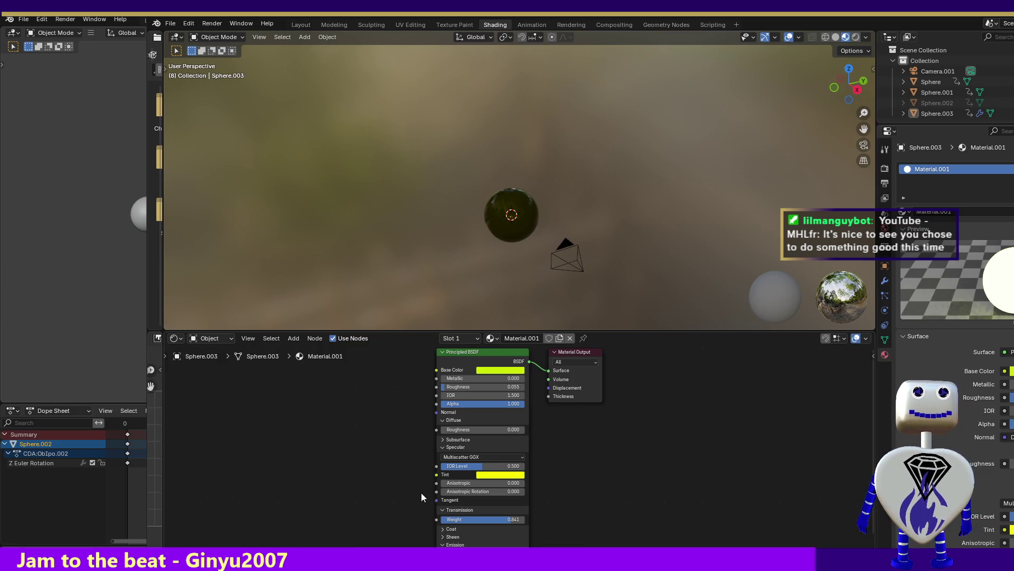
left_click(276, 339)
Browse the Add submenus to show the Input node list for Sphere.003's material
mouse_move(290, 339)
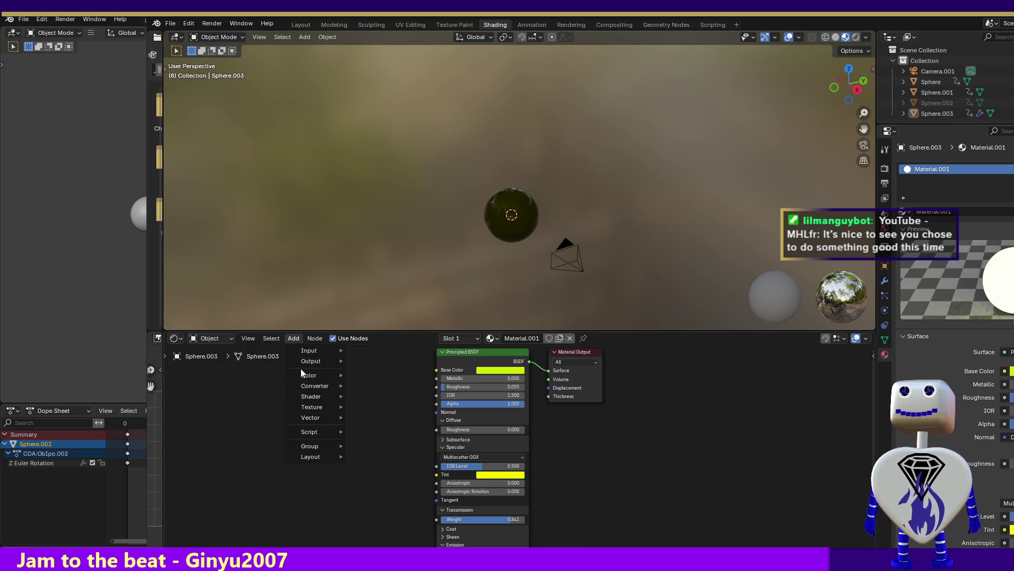
mouse_move(305, 401)
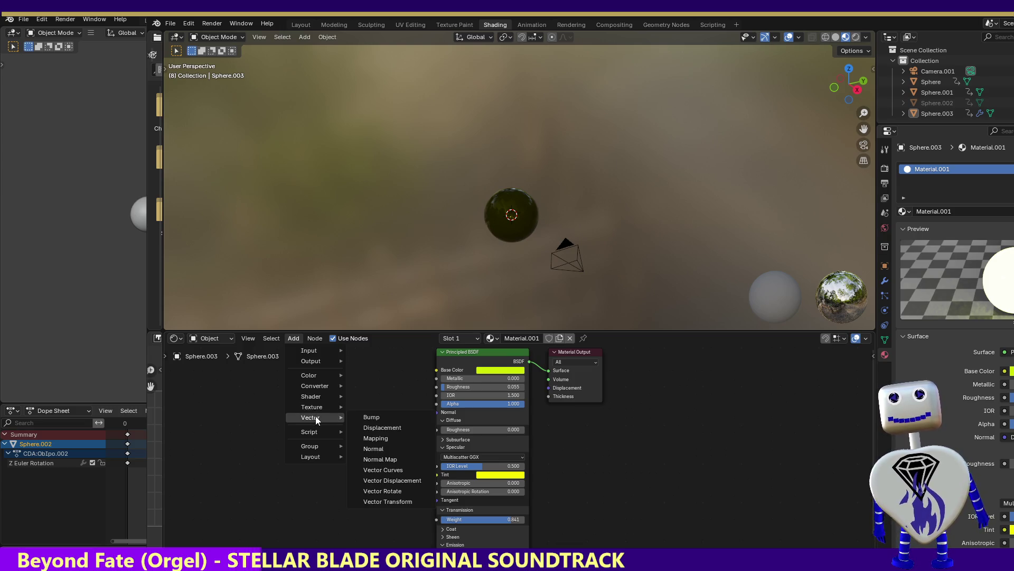
mouse_move(314, 436)
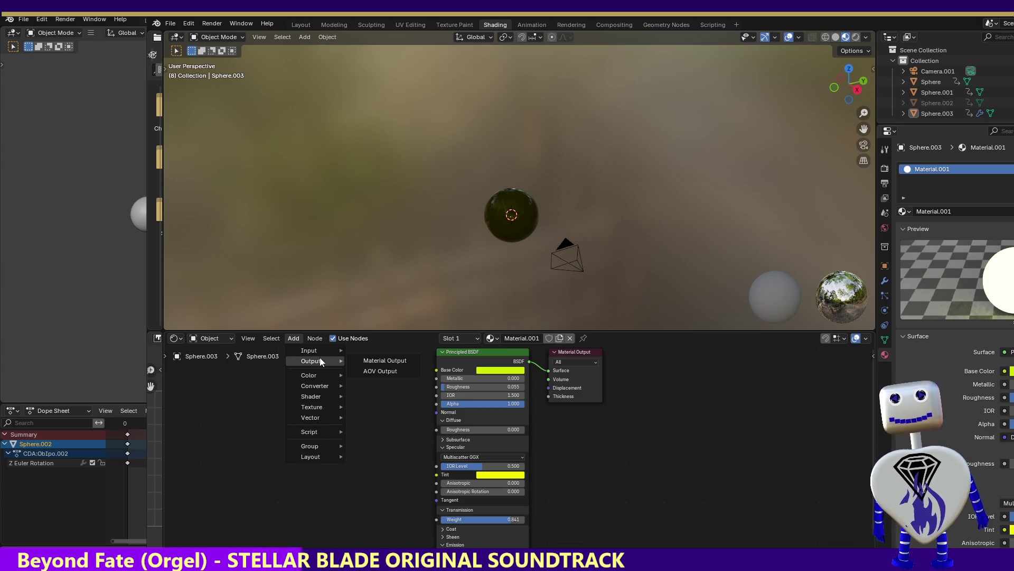
mouse_move(321, 349)
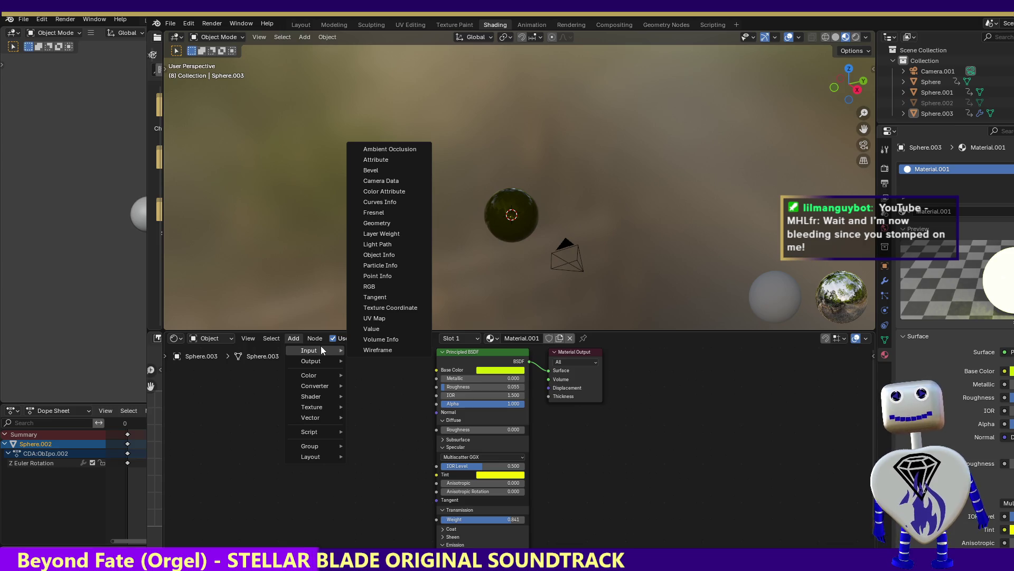
left_click(389, 265)
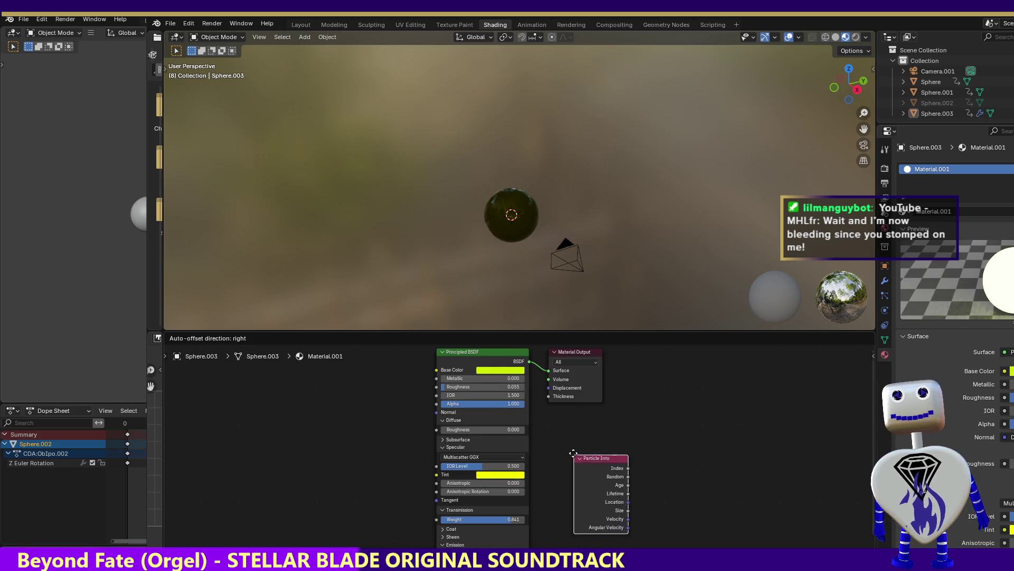
left_click(569, 448)
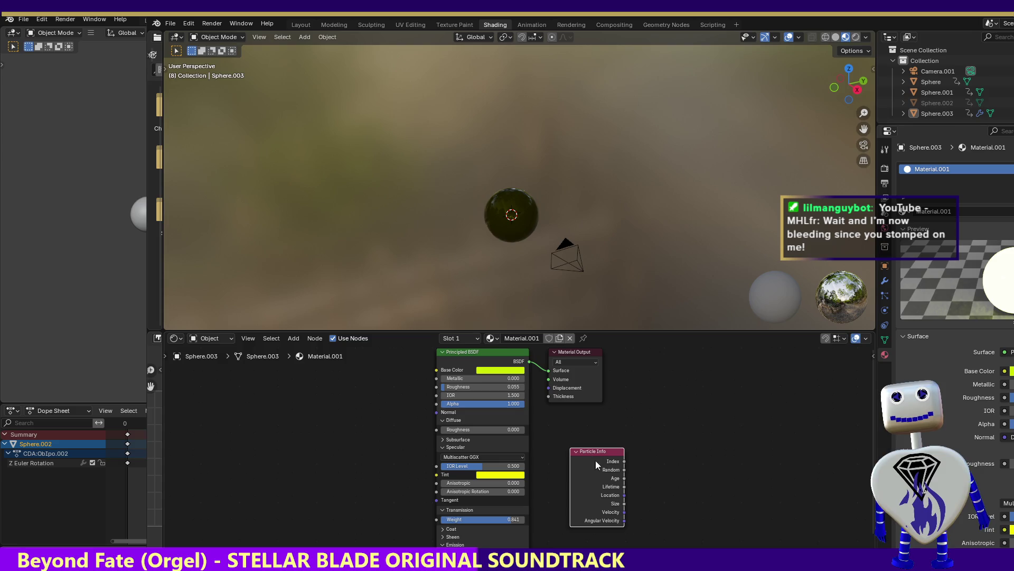
left_click_drag(624, 461, 667, 476)
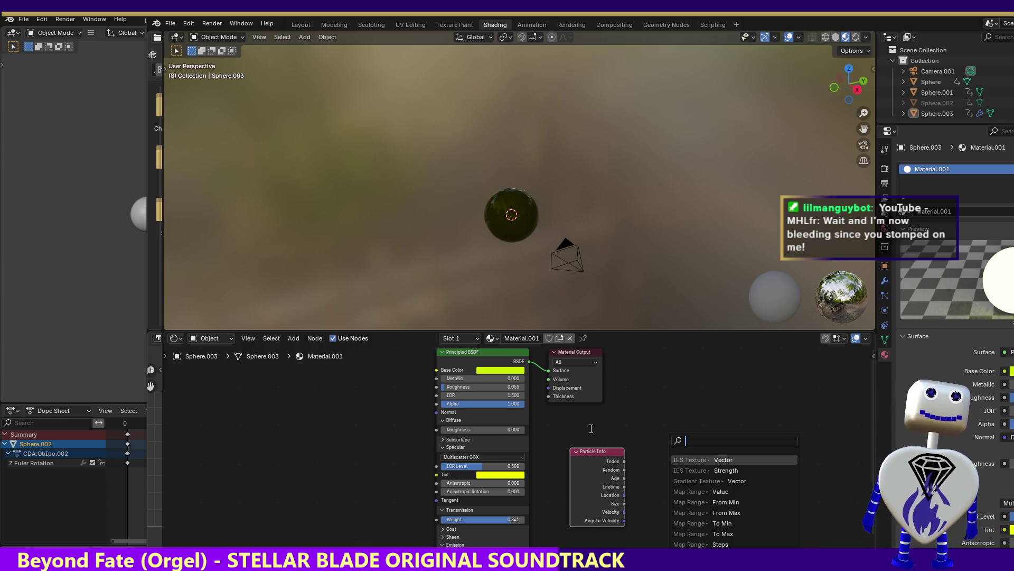
key("Escape")
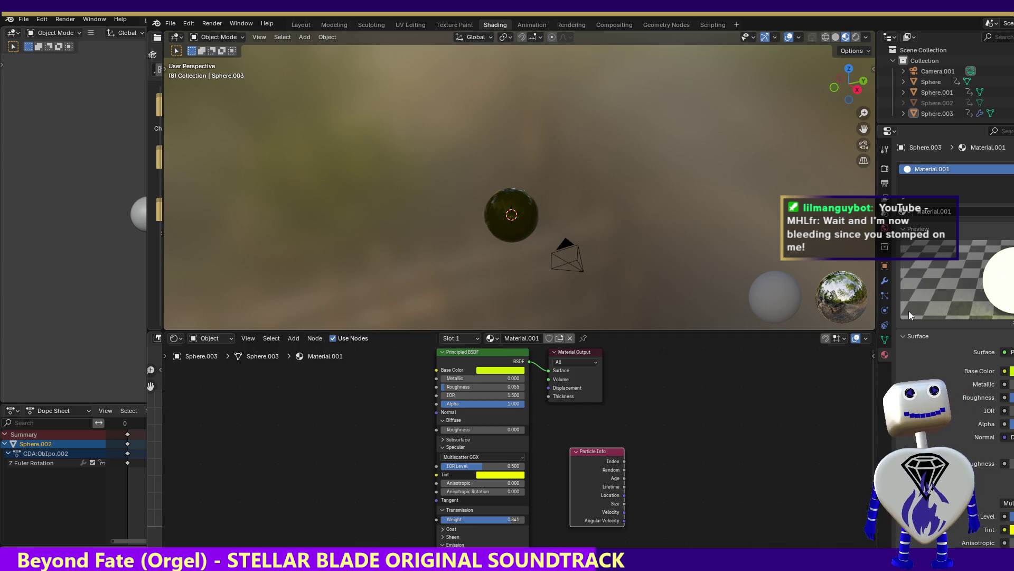
left_click(885, 296)
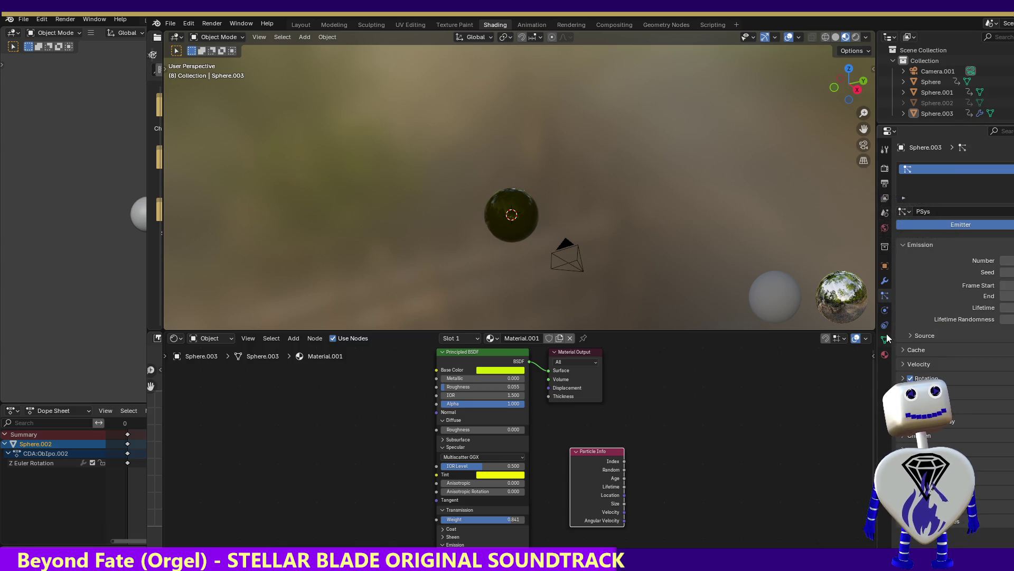
Switch the particle system to Hair, emitting 322 particles per face with random order
mouse_move(890, 333)
left_mouse_down()
mouse_move(875, 365)
mouse_move(678, 356)
mouse_move(817, 368)
mouse_move(593, 368)
mouse_move(777, 375)
left_mouse_up()
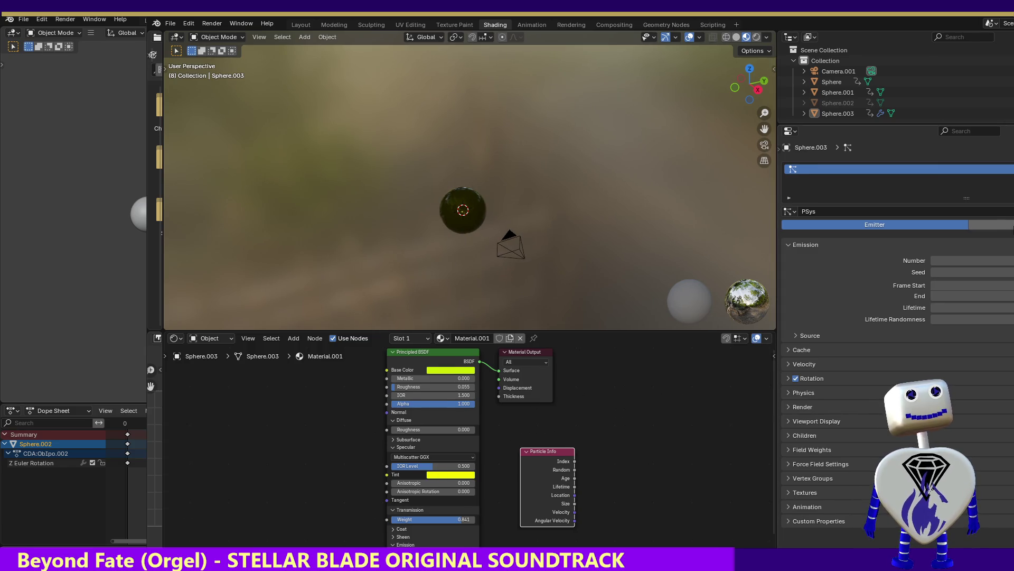
left_click(980, 226)
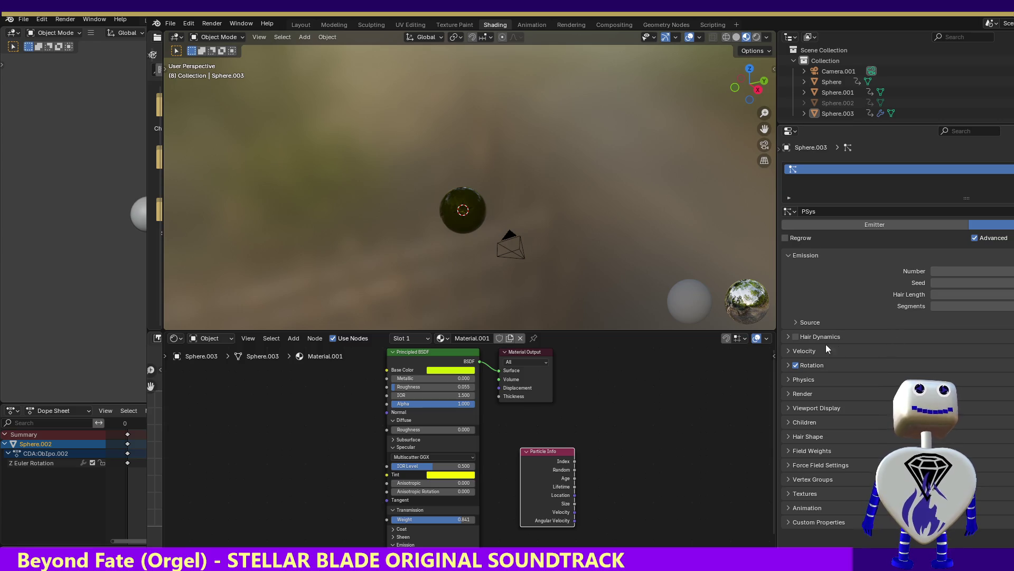
mouse_move(774, 241)
left_mouse_down()
mouse_move(554, 275)
mouse_move(562, 291)
left_mouse_up()
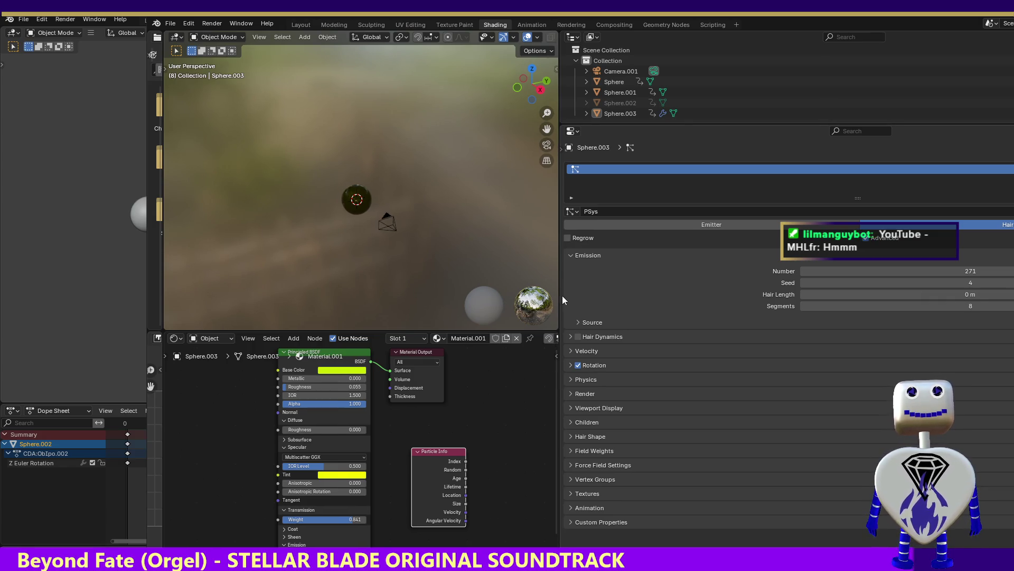
left_click(577, 322)
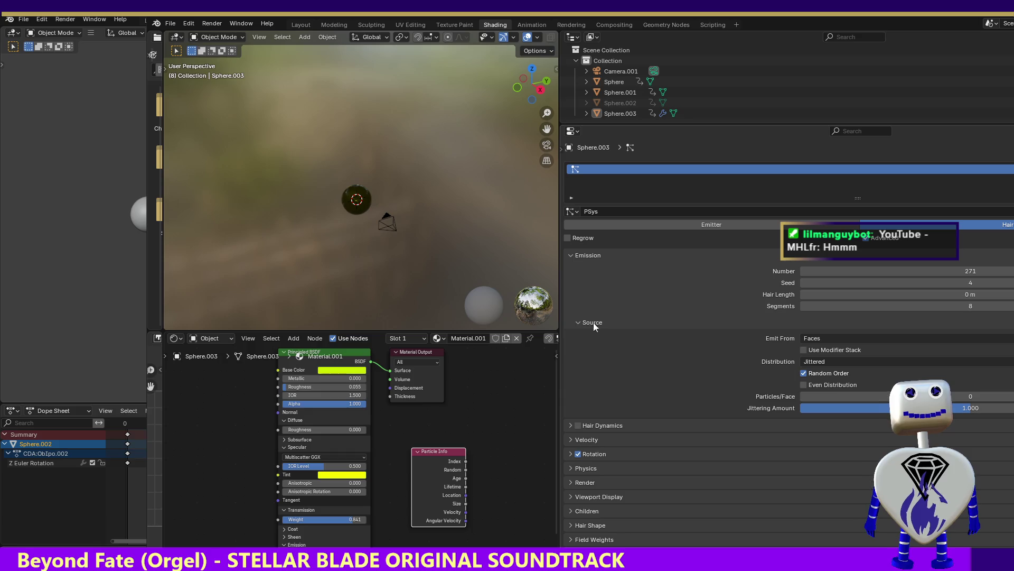
left_click_drag(856, 396, 909, 396)
left_click(804, 372)
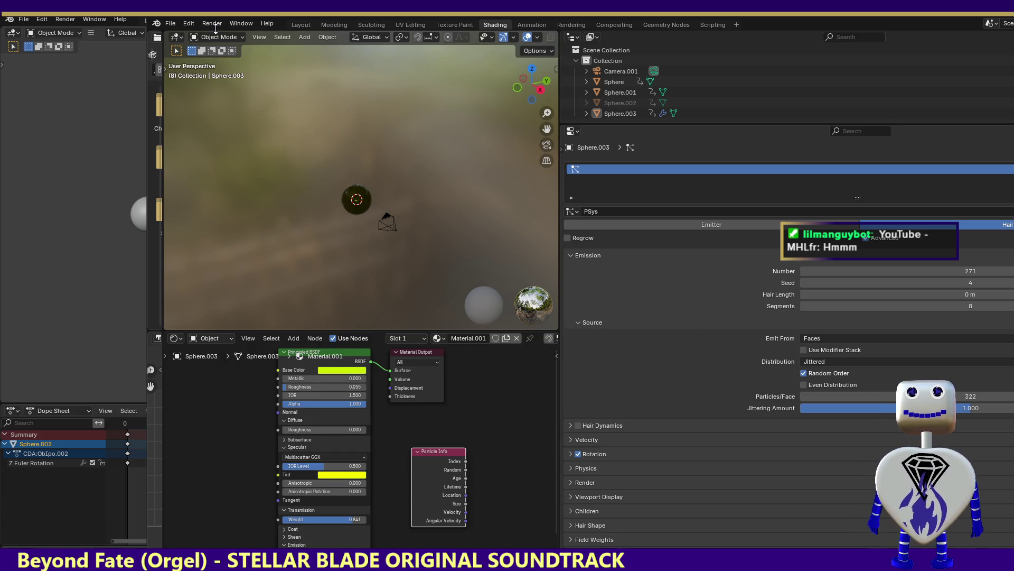
left_click(211, 24)
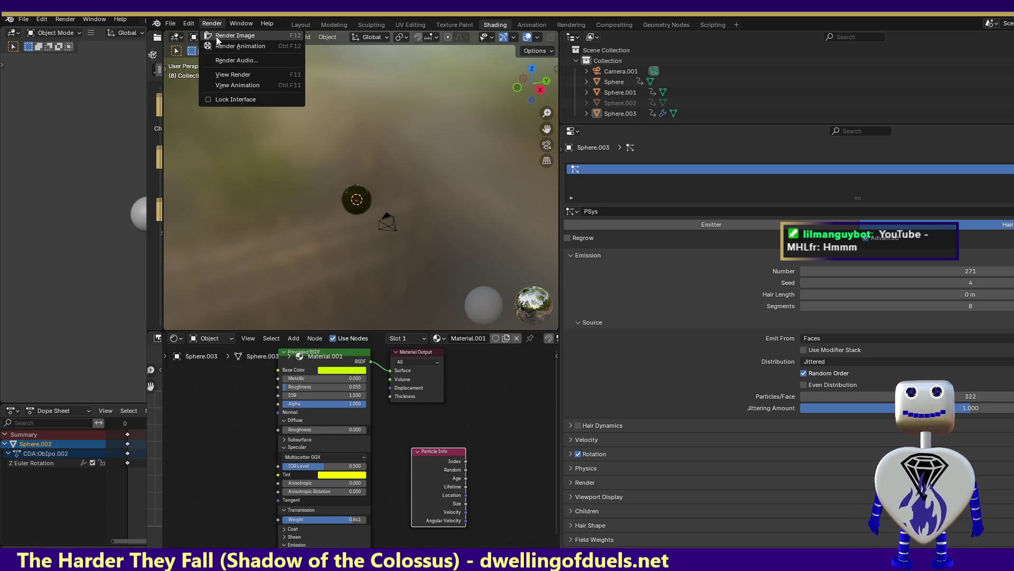
left_click(217, 35)
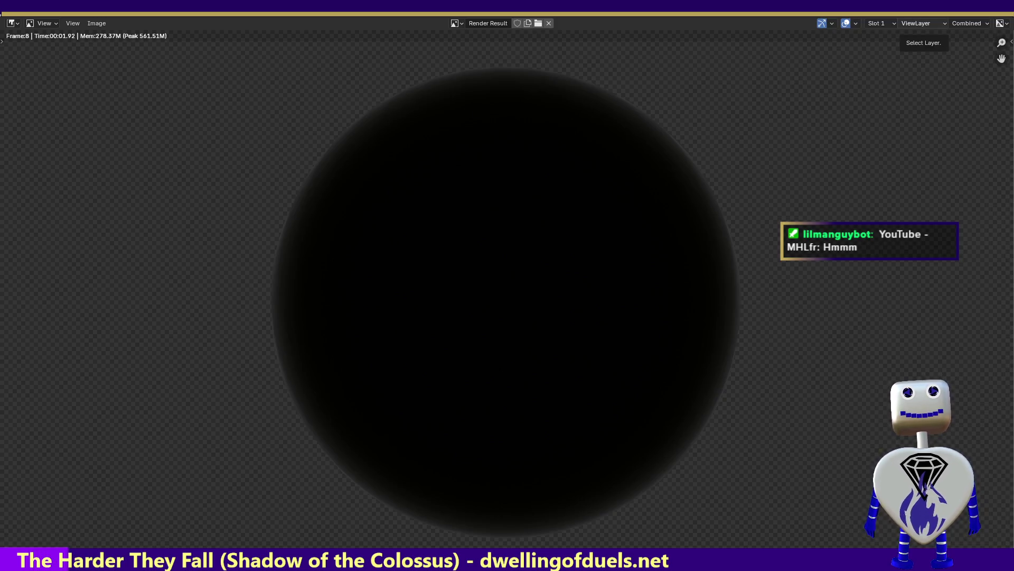
key("Escape")
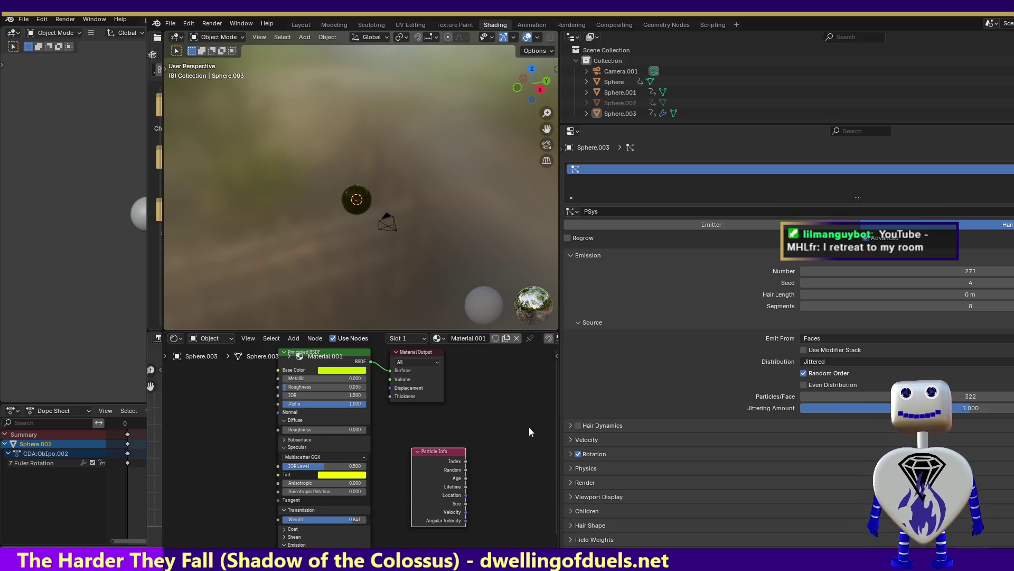
left_click(492, 474)
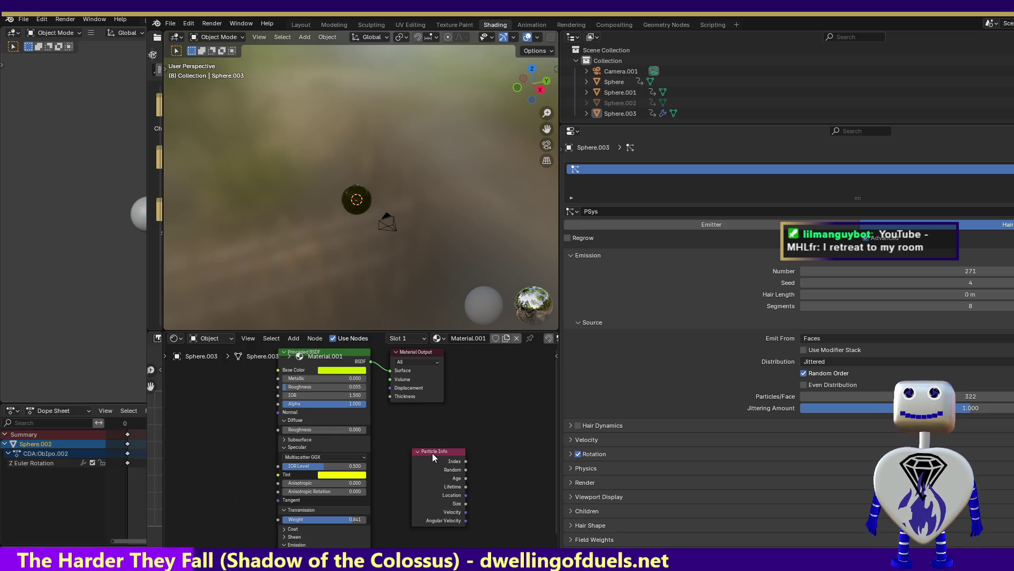
Collapse the Particle Info node and delete it from the sphere's material
left_click(418, 451)
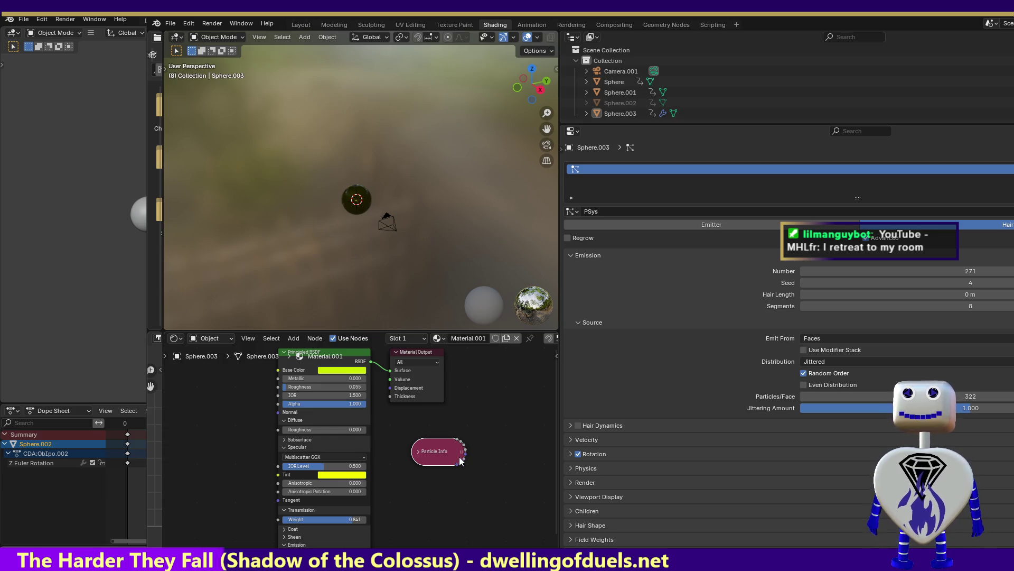
right_click(438, 453)
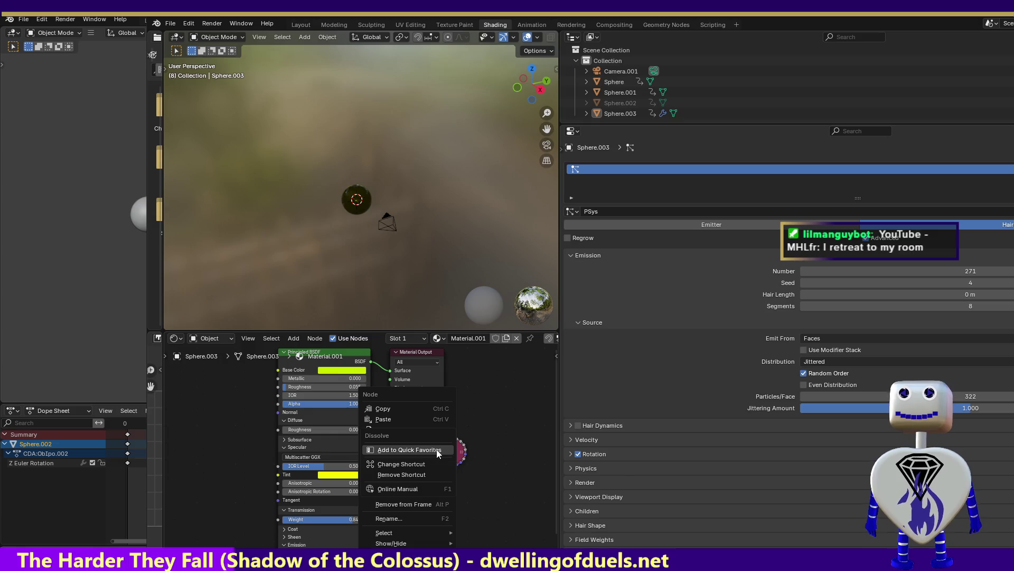
left_click(437, 451)
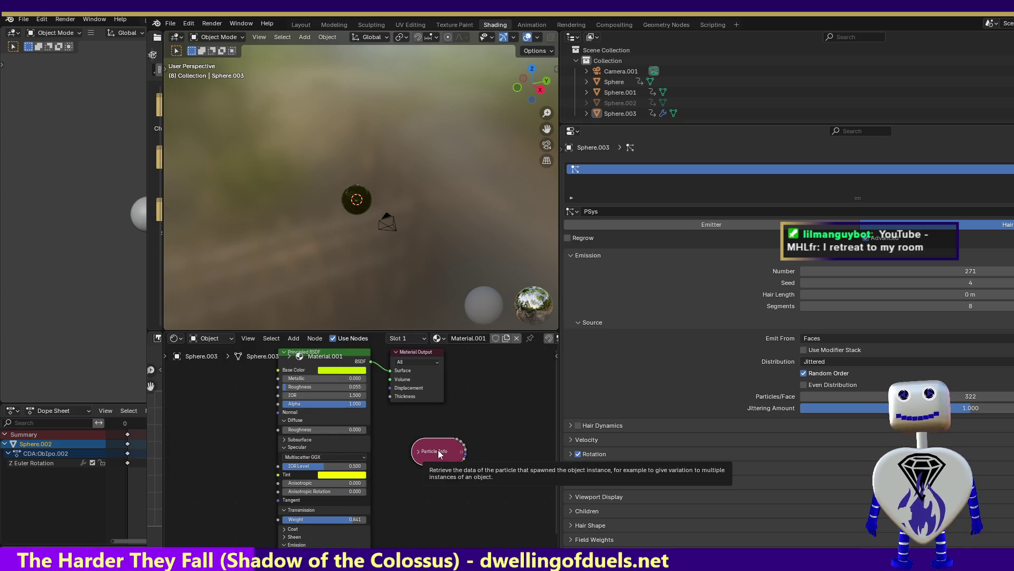
key("x")
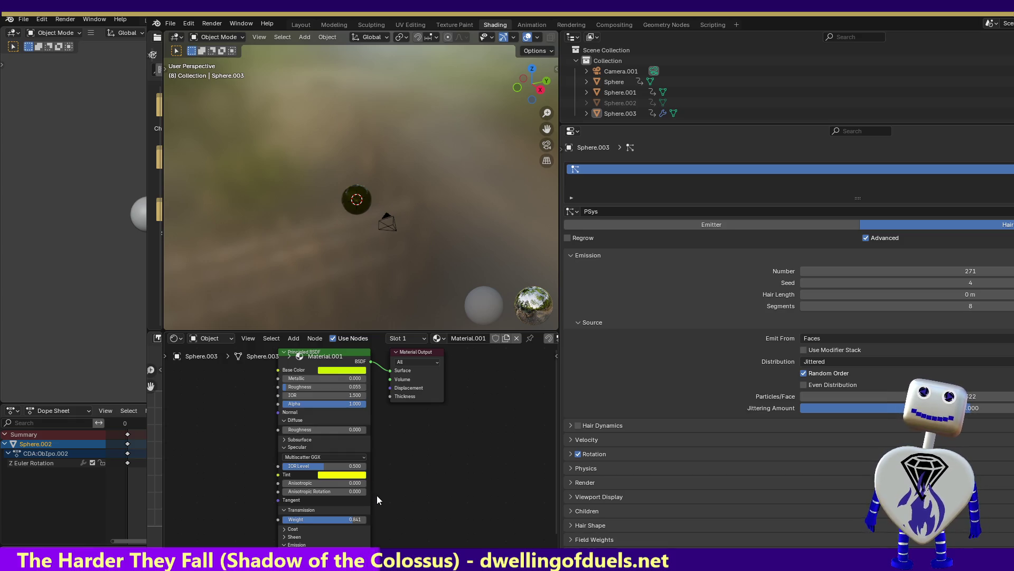
Expand the Principled BSDF's Subsurface settings and raise Radius X to 36.3
left_click(284, 440)
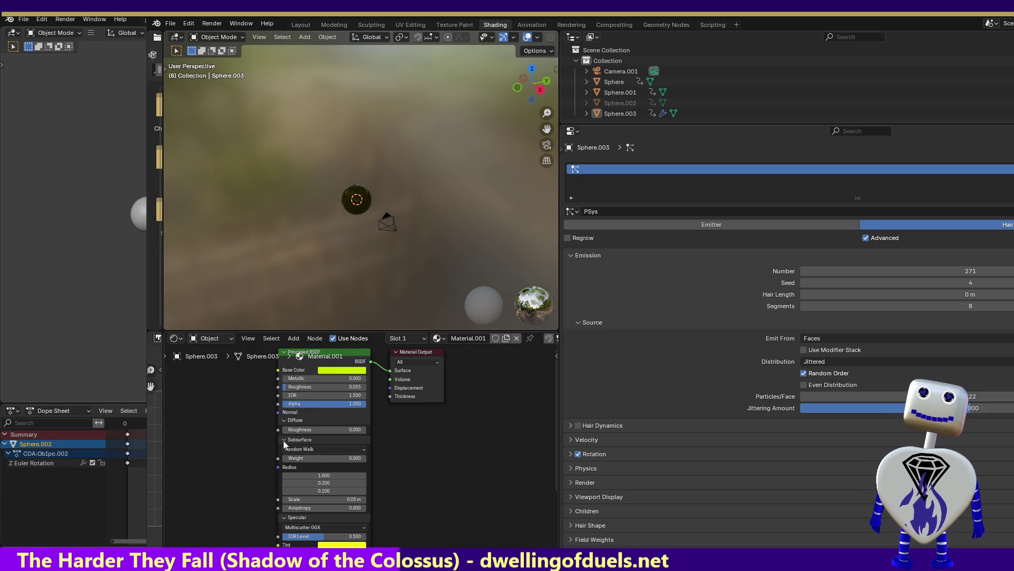
left_click(279, 468)
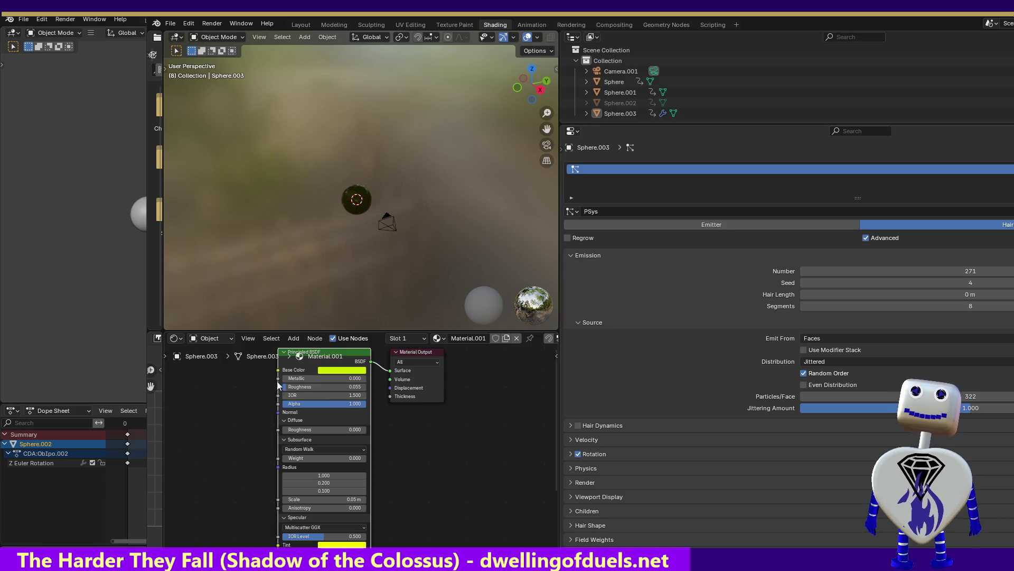
left_click_drag(278, 372, 239, 387)
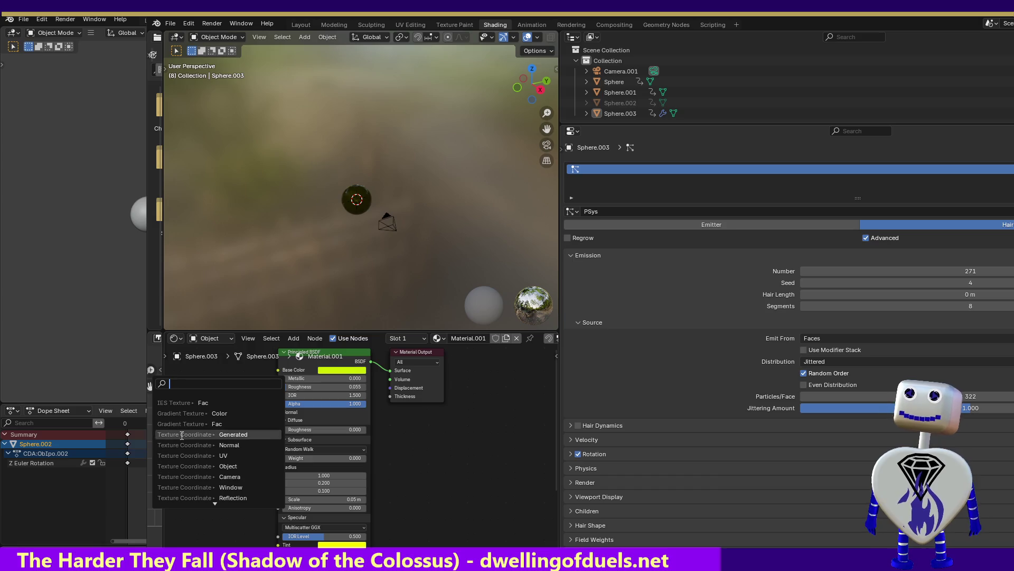
key("Escape")
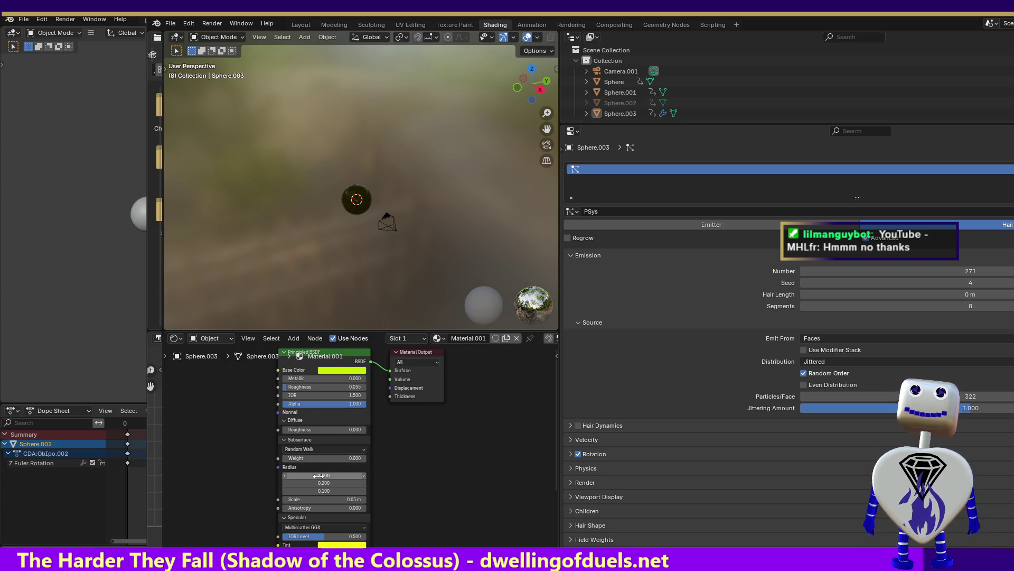
left_click_drag(324, 475, 284, 468)
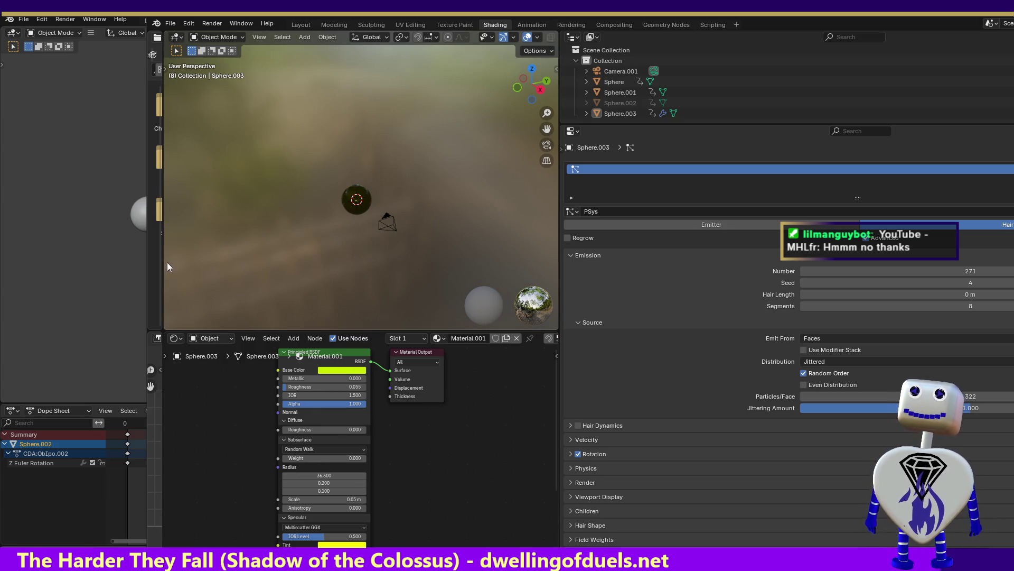
Render the sphere to check the new subsurface material
left_click(212, 24)
left_click(217, 36)
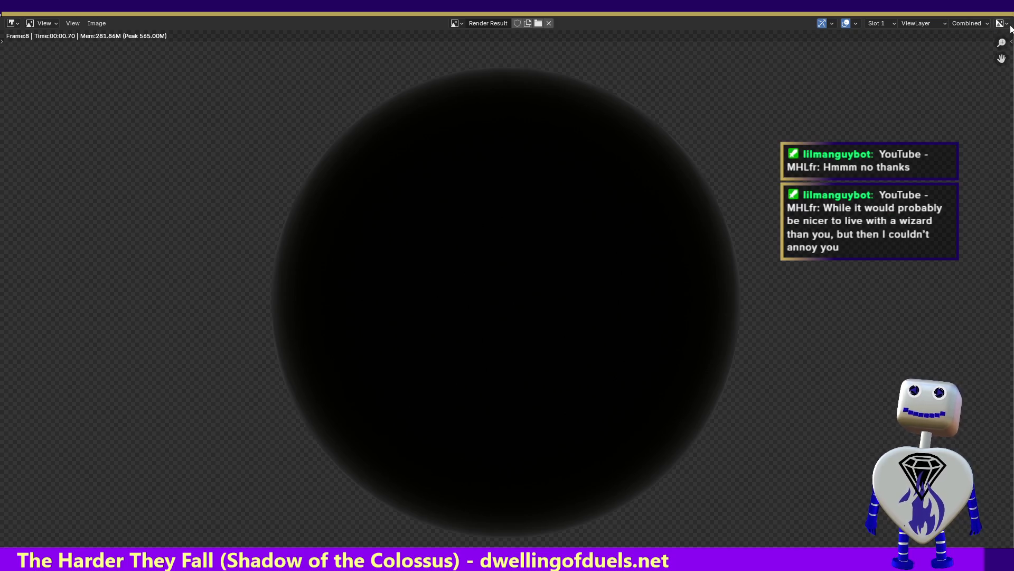
key("Escape")
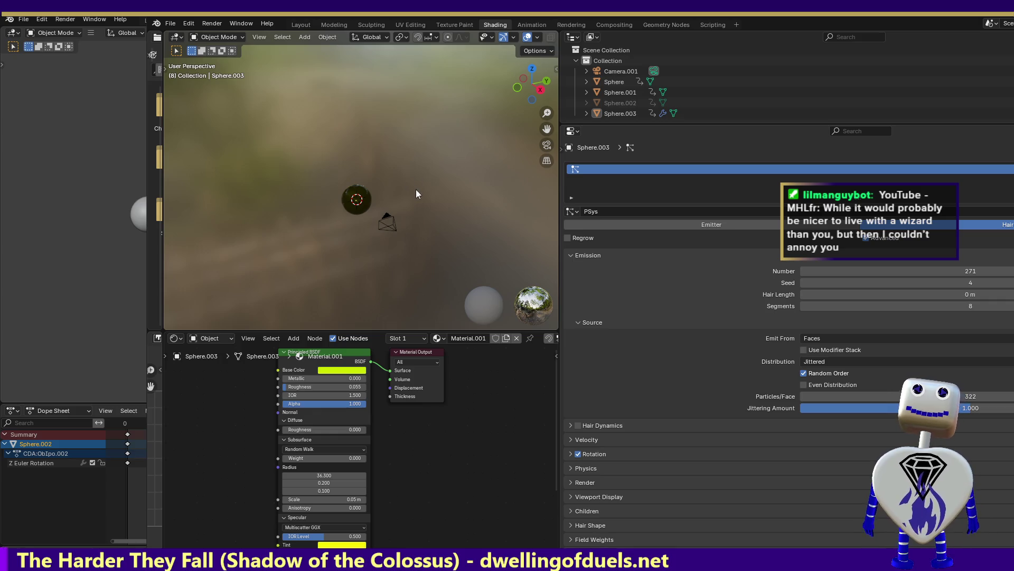
Add a Point light to the scene from the viewport's Add menu
left_click(304, 38)
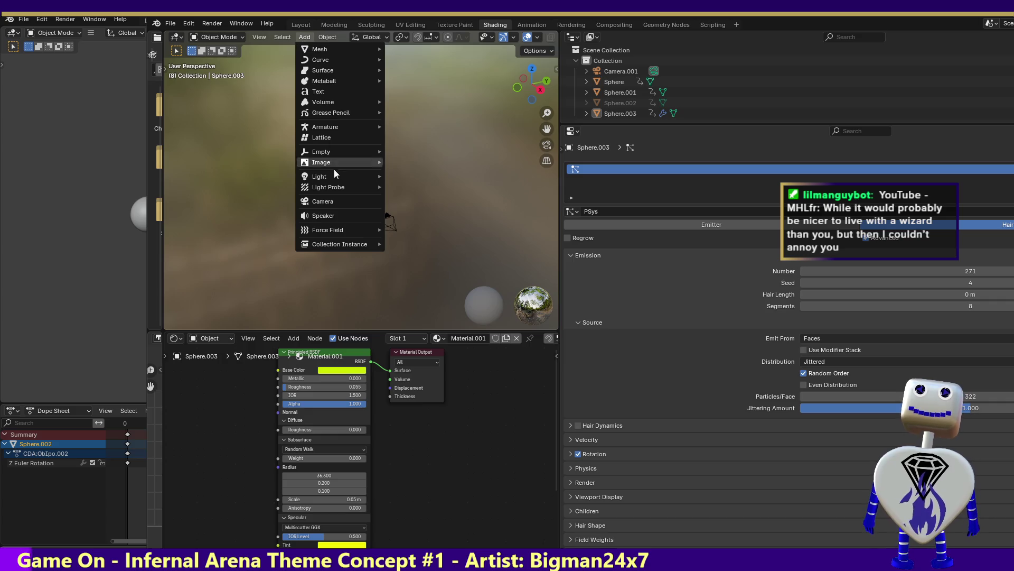
mouse_move(334, 175)
left_click(405, 177)
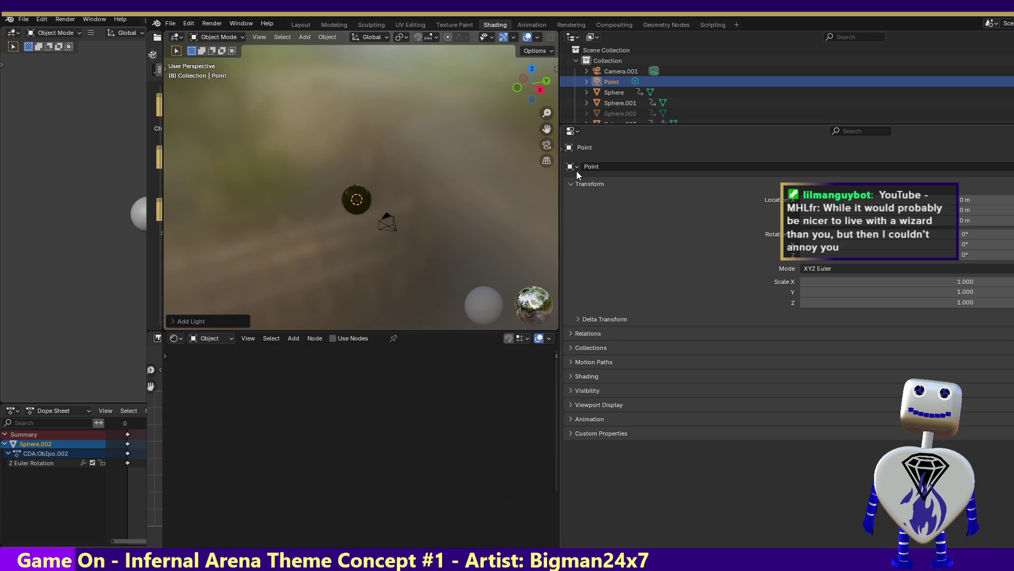
Widen the viewport, test-render the scene with the new light, and select the Point light
left_click_drag(560, 169, 742, 180)
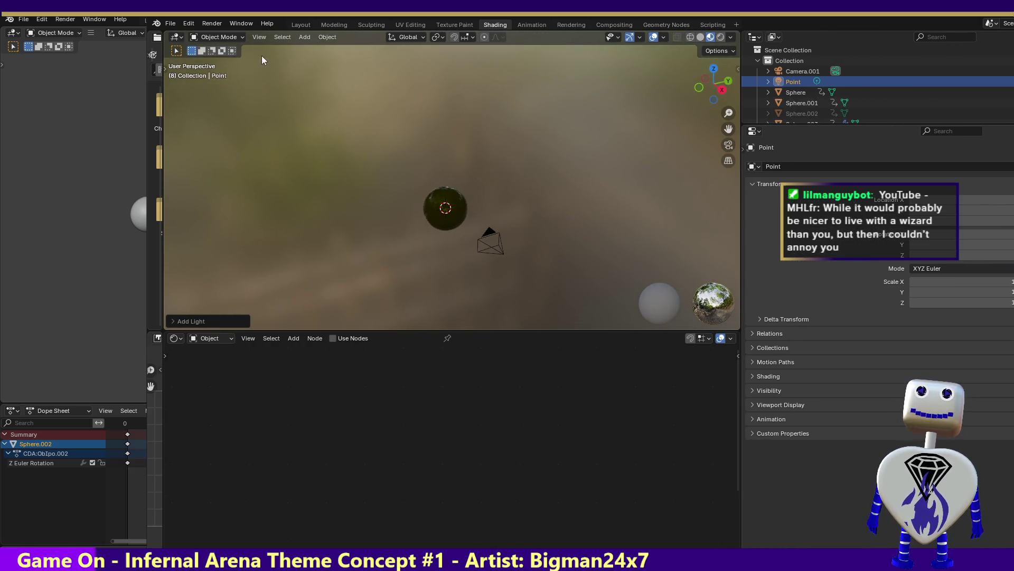
left_click(218, 24)
key("F12")
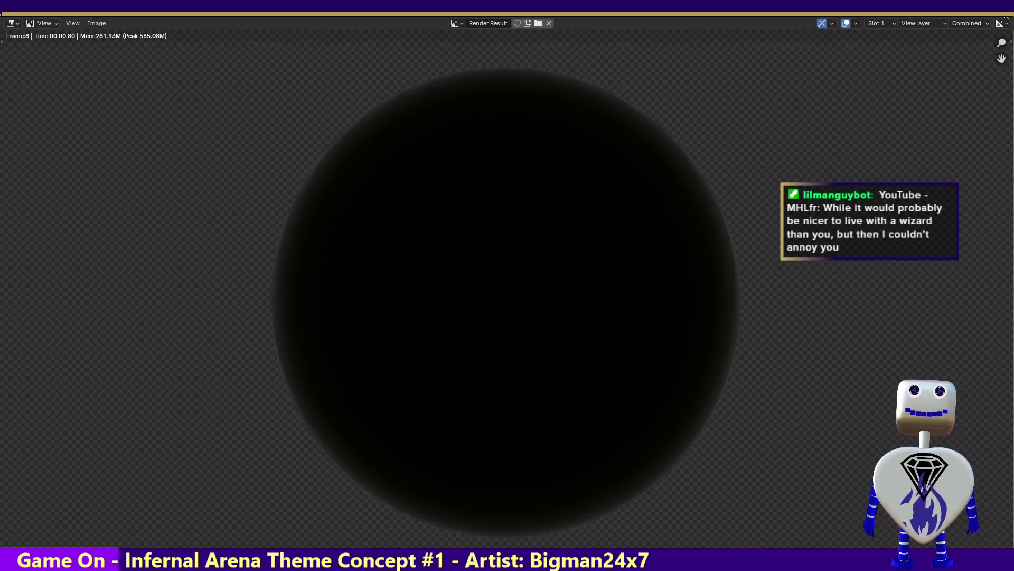
key("Escape")
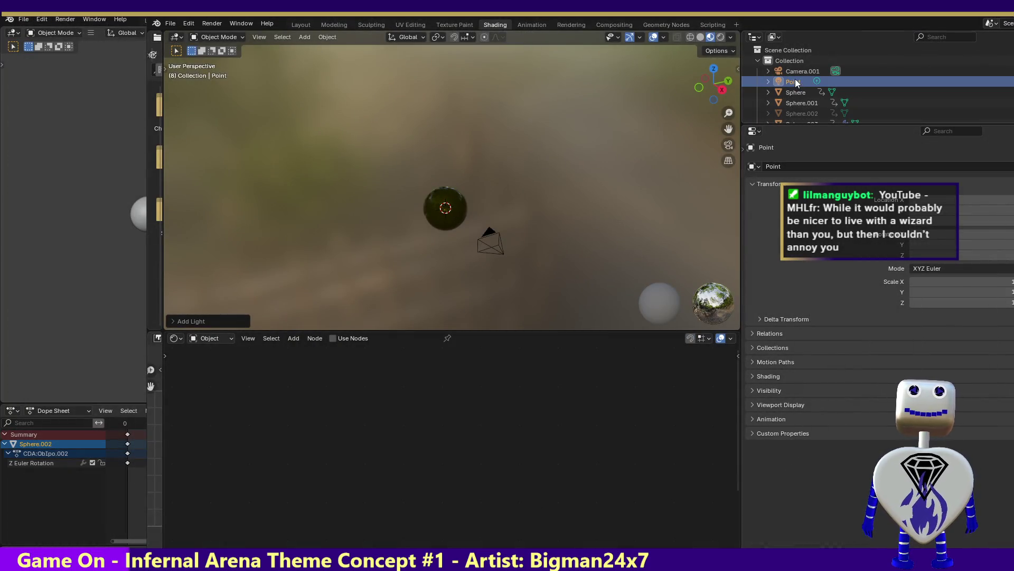
left_click(796, 81)
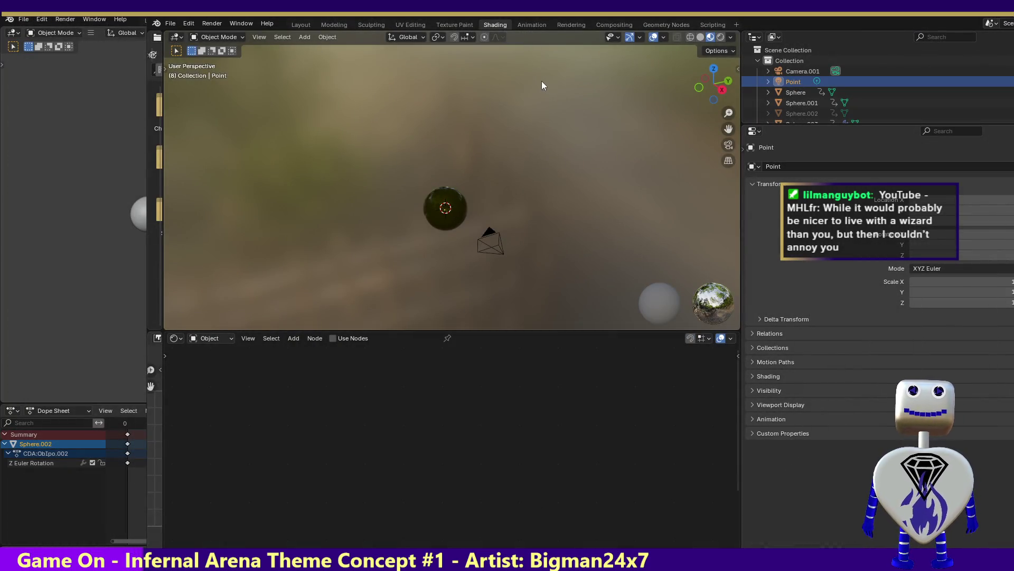
In the Rendering workspace, open the Point lamp's light settings, adjust its power, and make it Sun
left_click(570, 24)
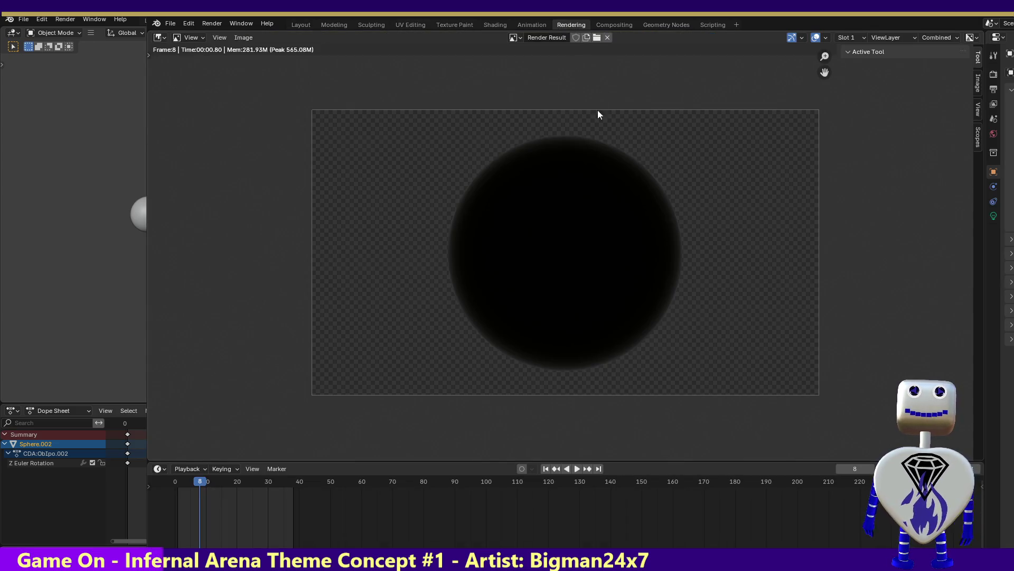
left_click(994, 215)
left_click_drag(985, 214, 746, 213)
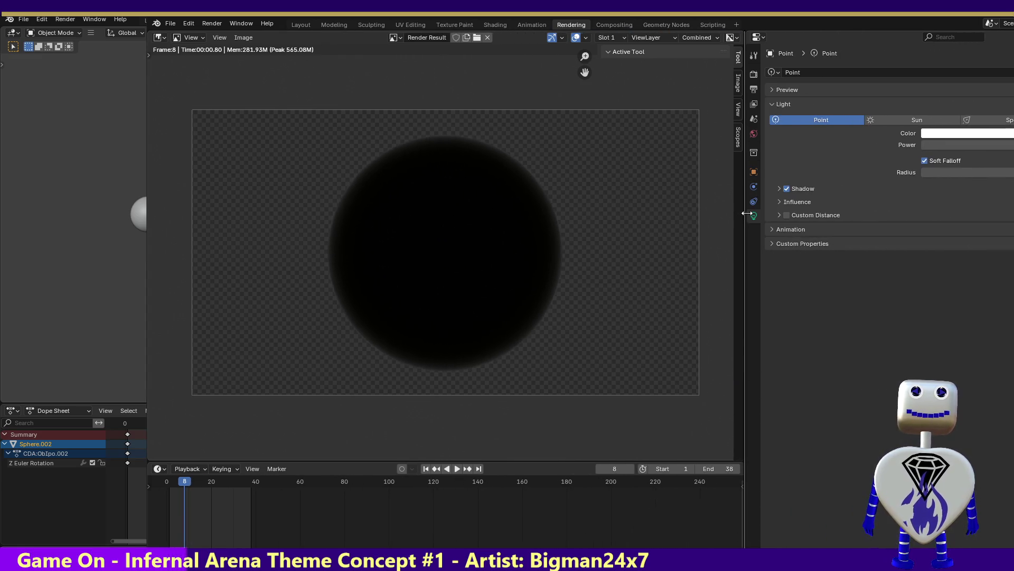
left_click_drag(925, 145, 940, 146)
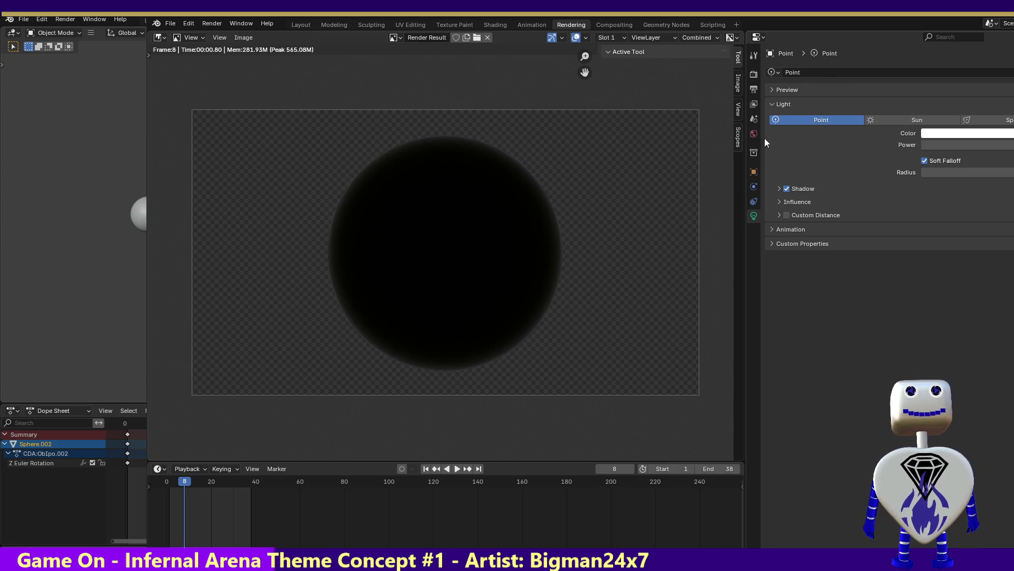
left_click(883, 119)
Maximize the window, enlarge the render area, and raise the sun's Strength to 49.96
left_click_drag(745, 184, 650, 185)
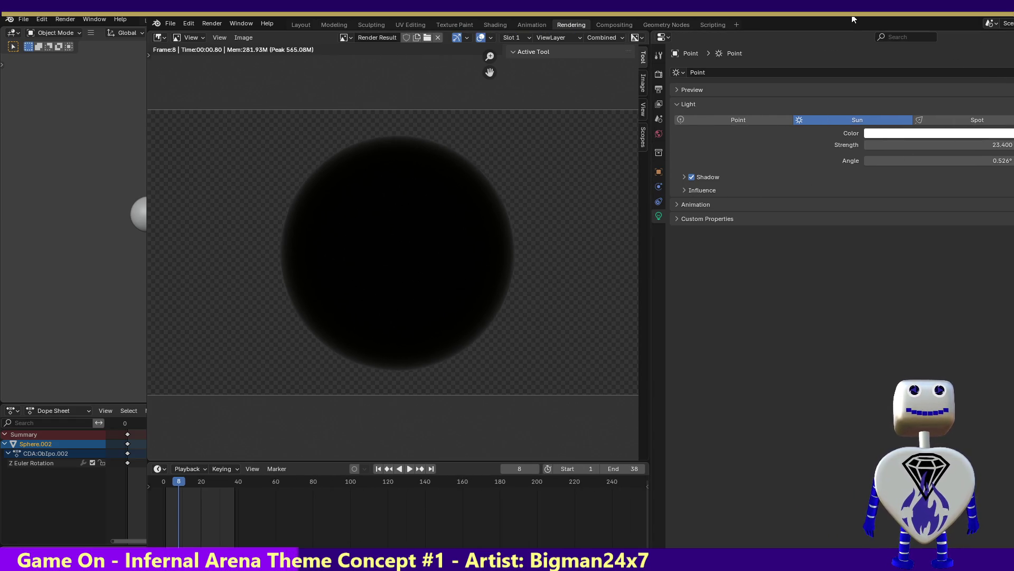
double_click(853, 19)
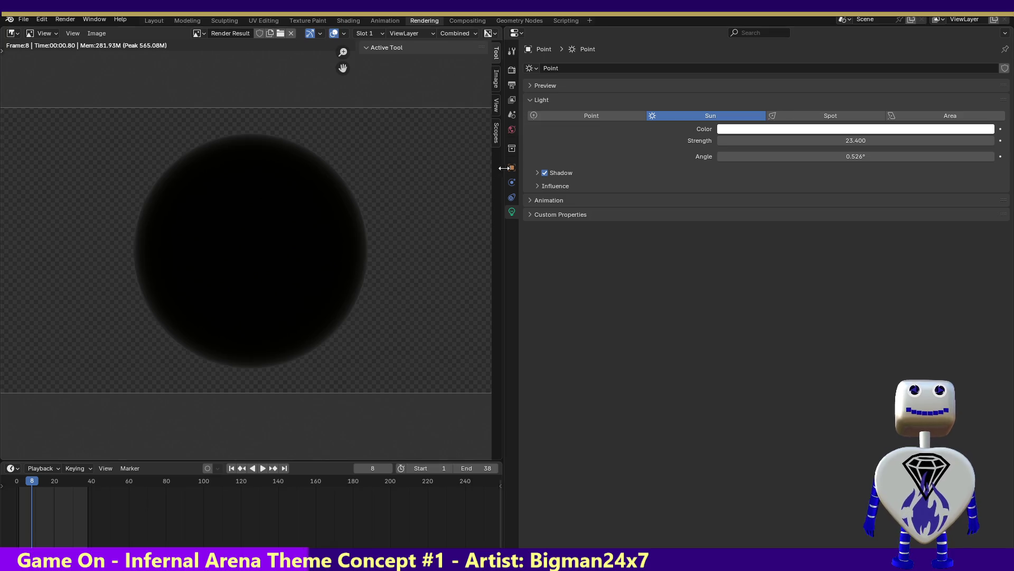
left_click_drag(513, 174, 740, 175)
mouse_move(903, 142)
left_mouse_down()
mouse_move(1004, 142)
mouse_move(839, 142)
left_mouse_up()
Render the frame showing the sphere's upper half lit yellow, then step the timeline back
left_click(58, 19)
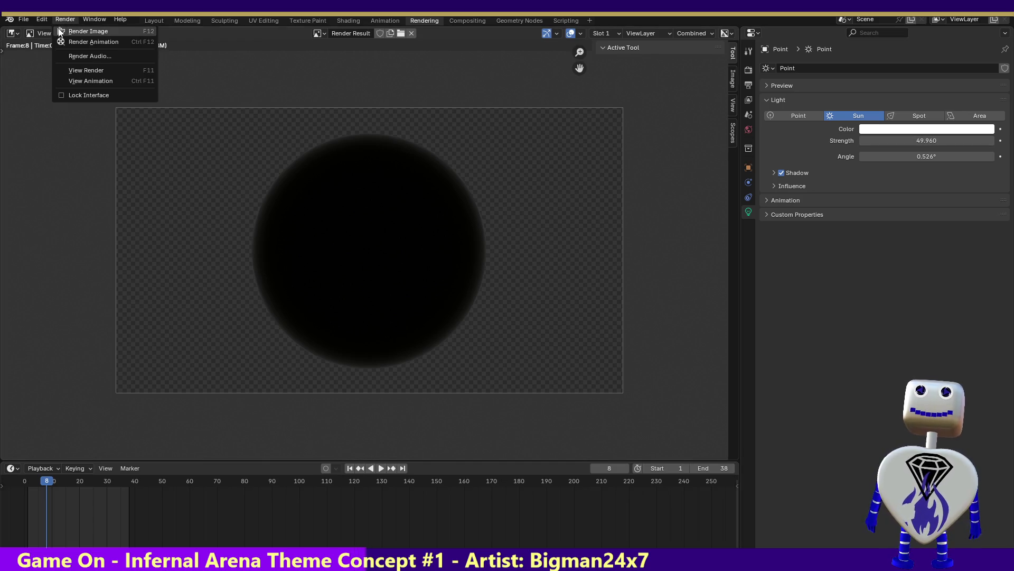
left_click(60, 30)
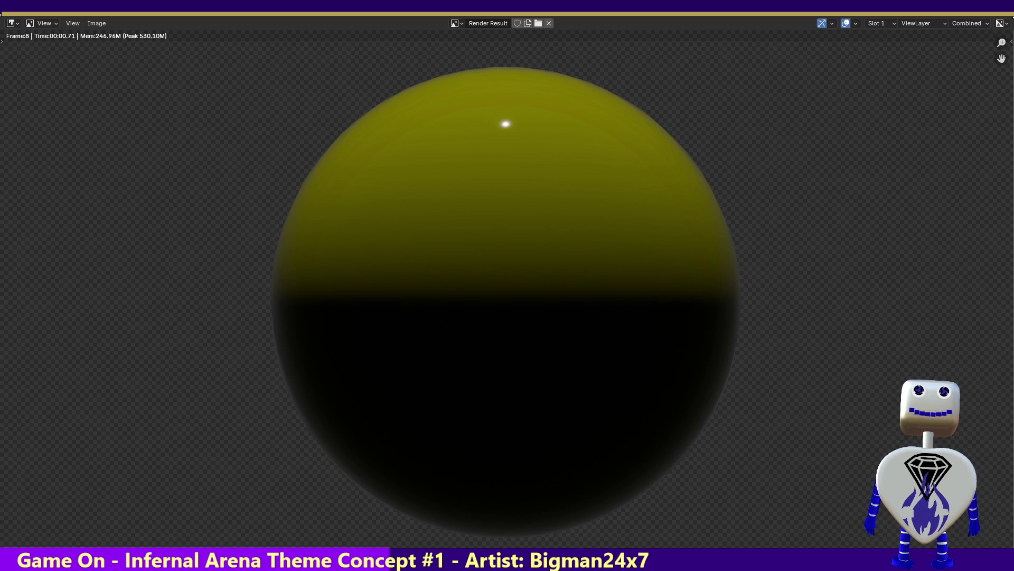
left_click(993, 17)
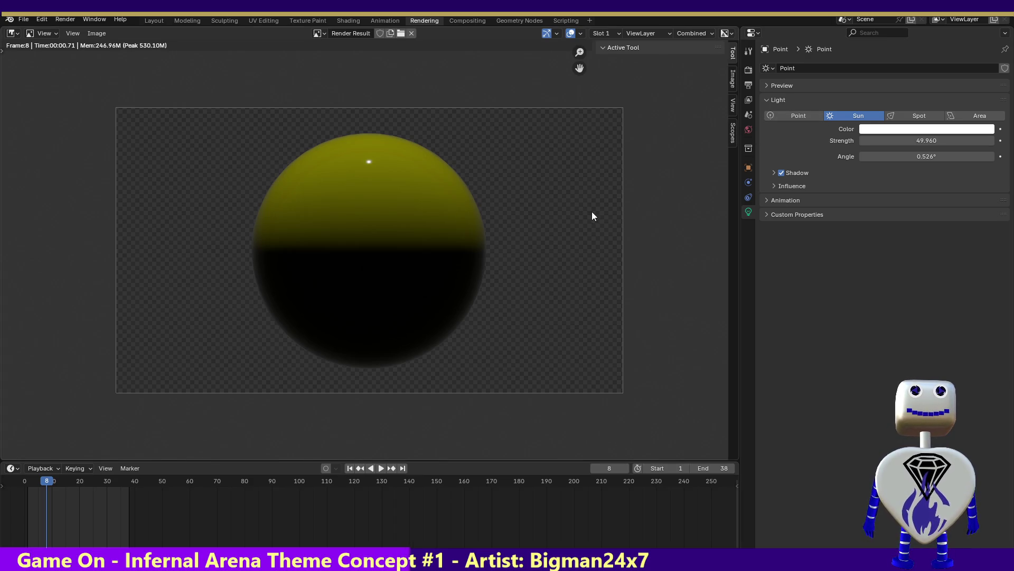
mouse_move(84, 481)
left_mouse_down()
mouse_move(118, 489)
mouse_move(39, 486)
mouse_move(94, 484)
left_mouse_up()
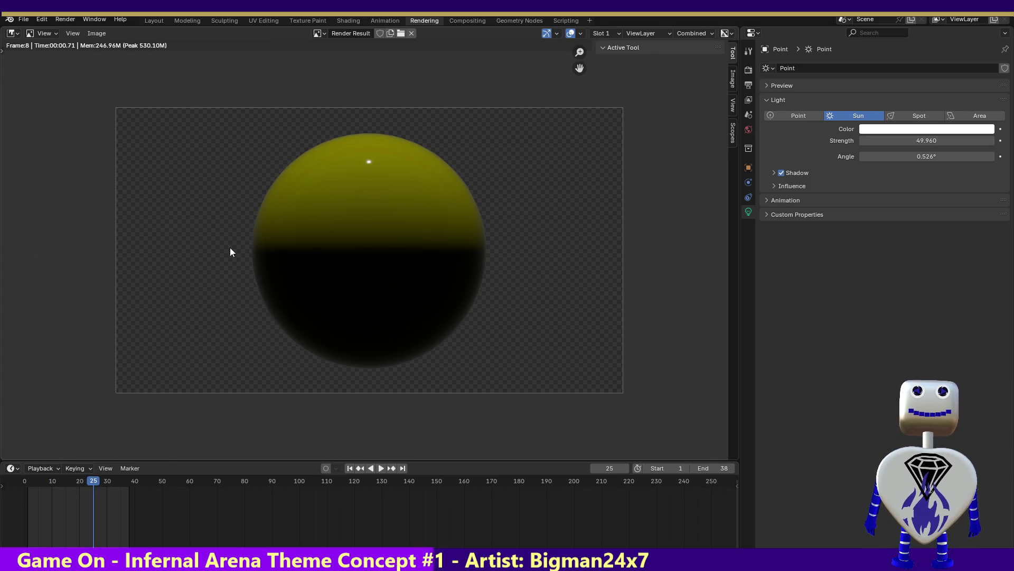
Re-render the yellow-lit sphere at frame 25, then switch the lamp to a Spot light
left_click(45, 19)
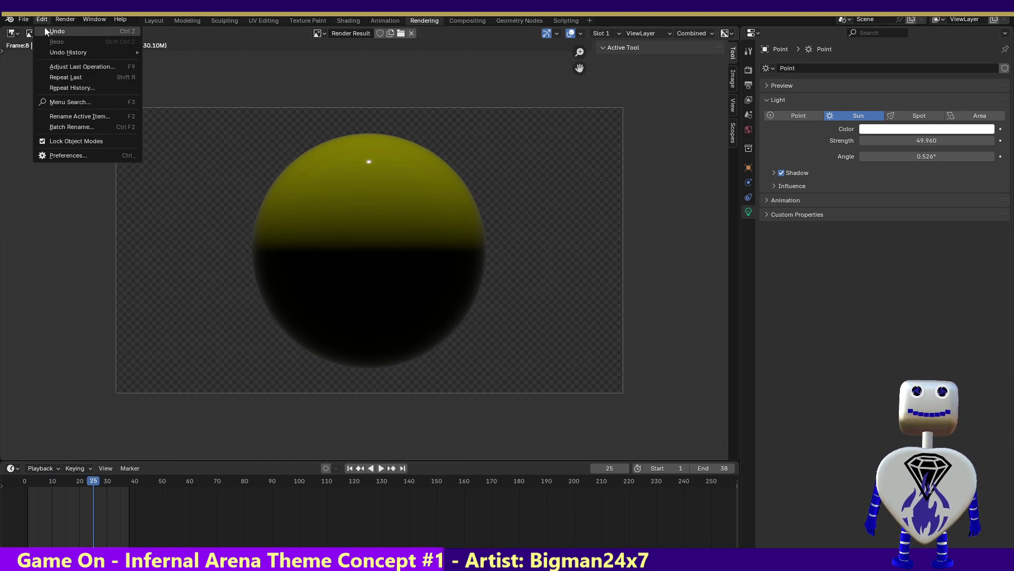
left_click(101, 21)
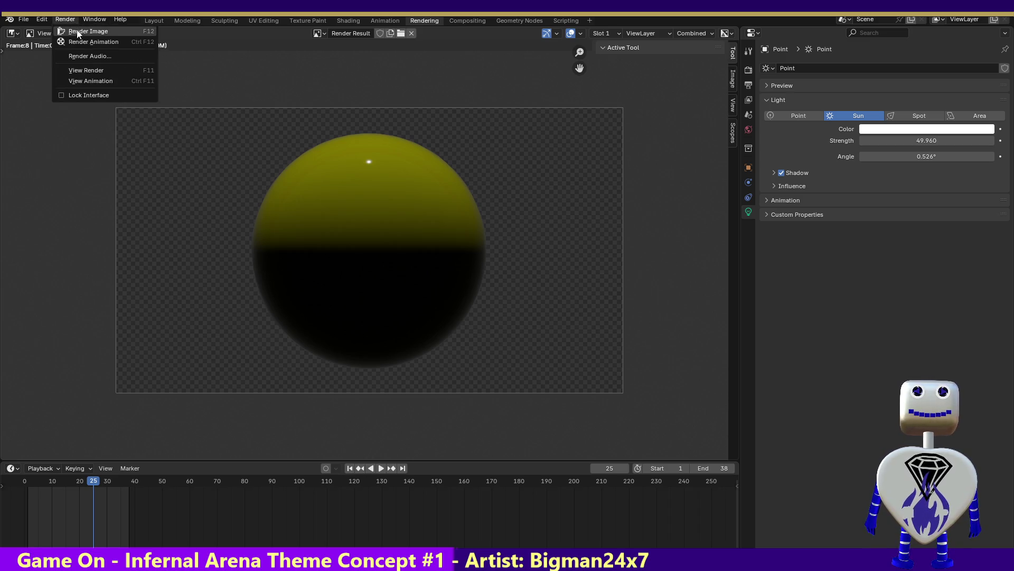
left_click(76, 28)
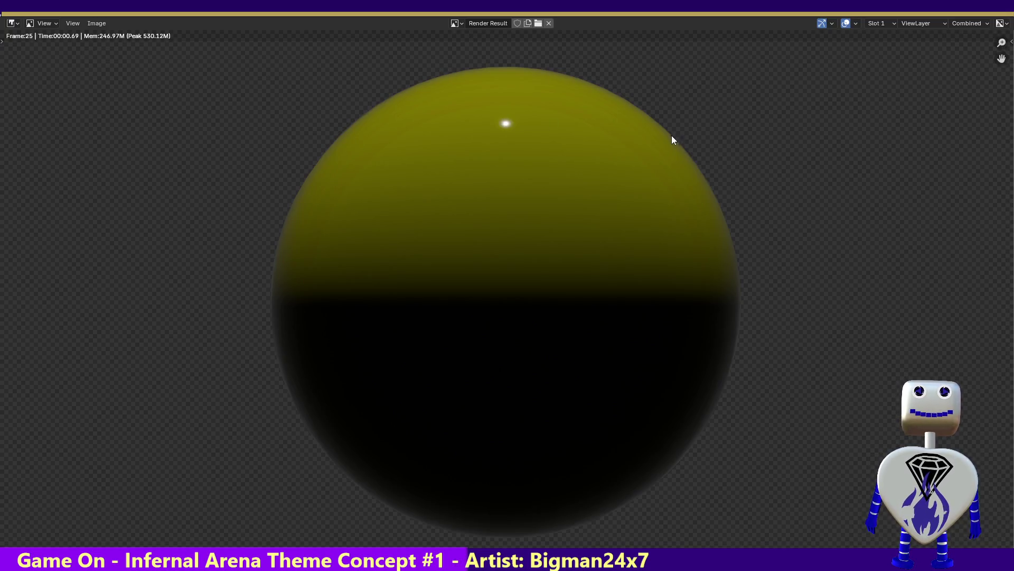
key("Escape")
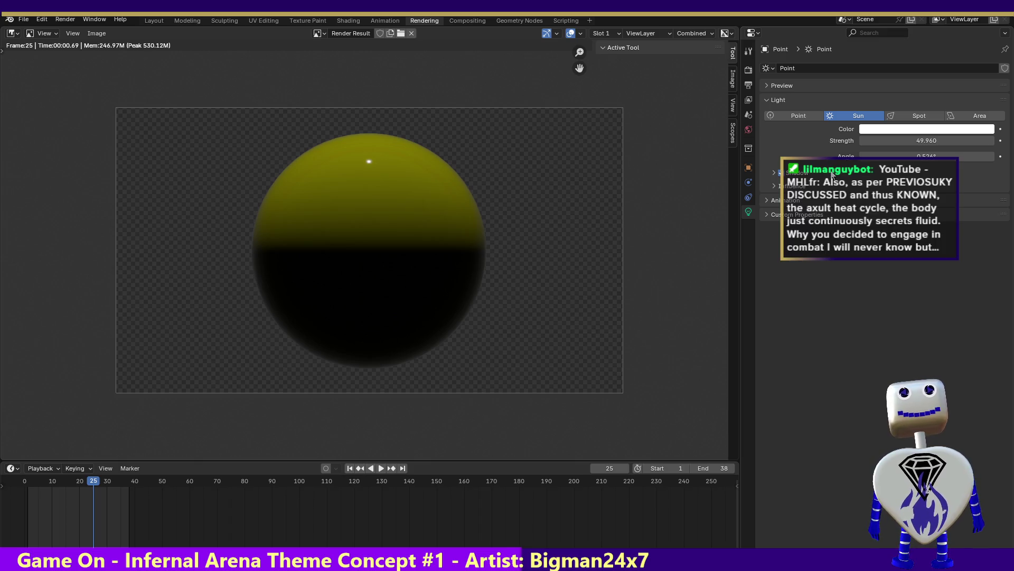
left_click(903, 118)
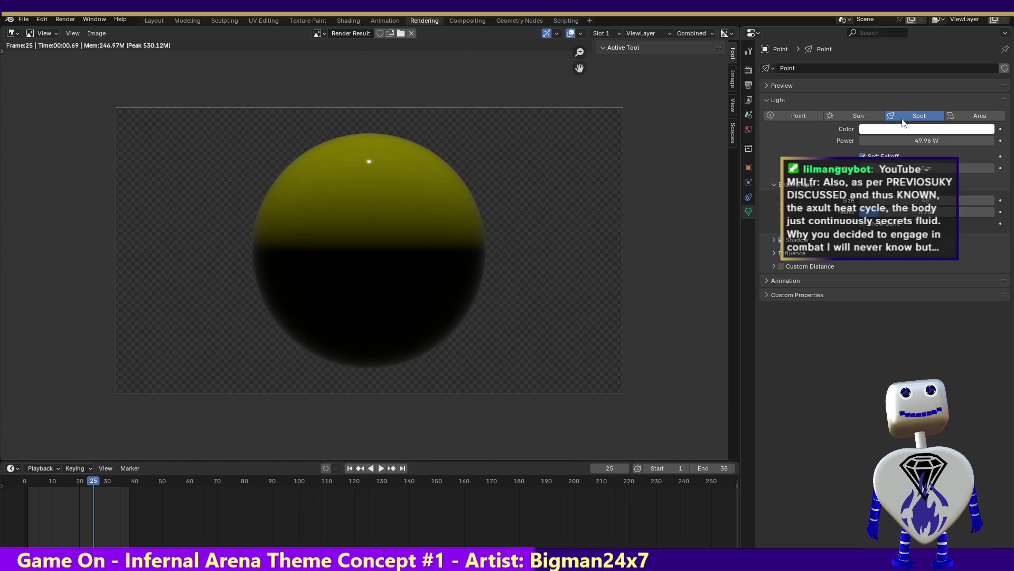
Make the lamp an Area light at 132.76 W, render the dark sphere, and rewind to frame 0
left_click(980, 116)
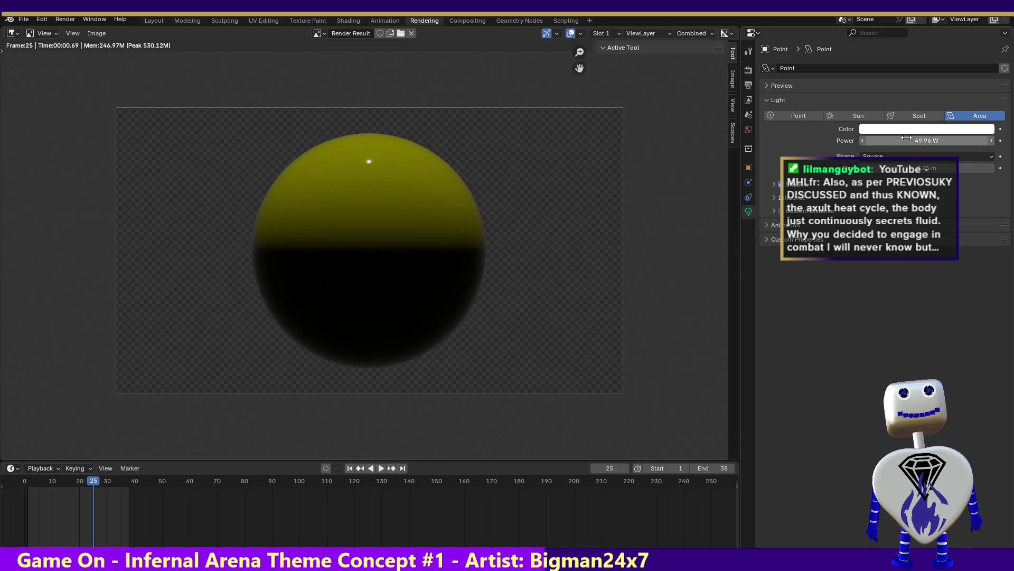
left_click_drag(905, 140, 930, 140)
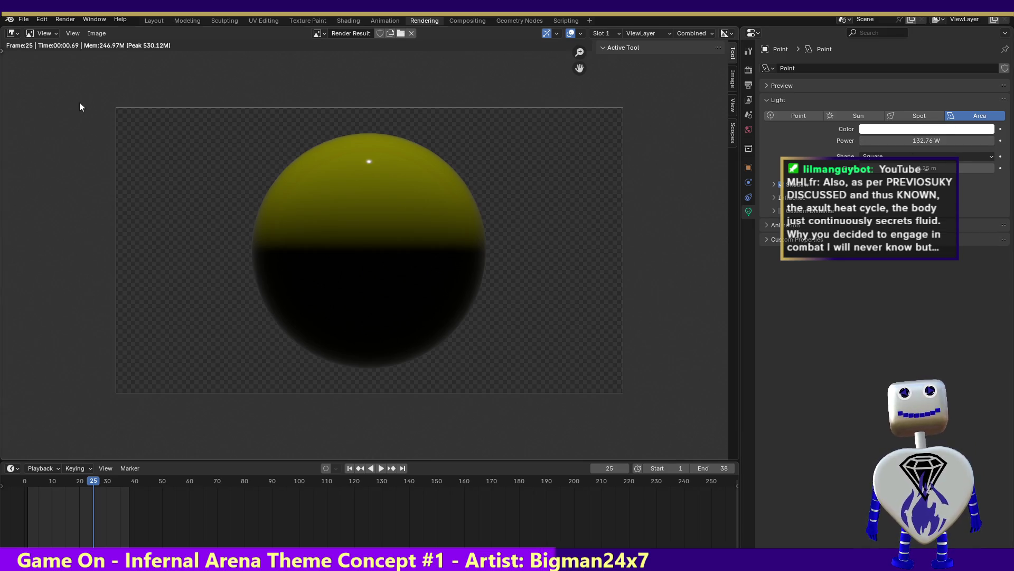
left_click(56, 18)
left_click(67, 30)
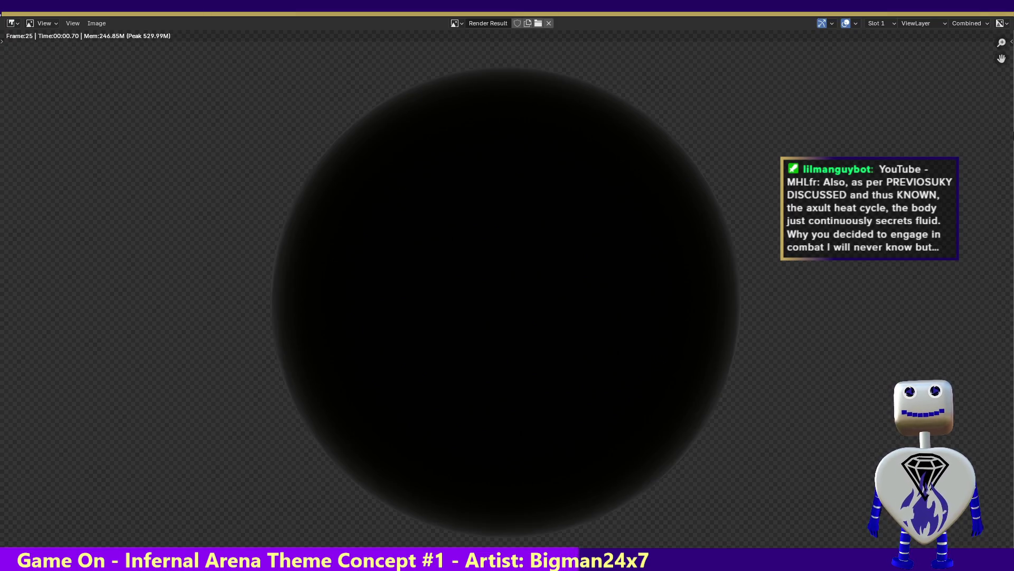
key("Escape")
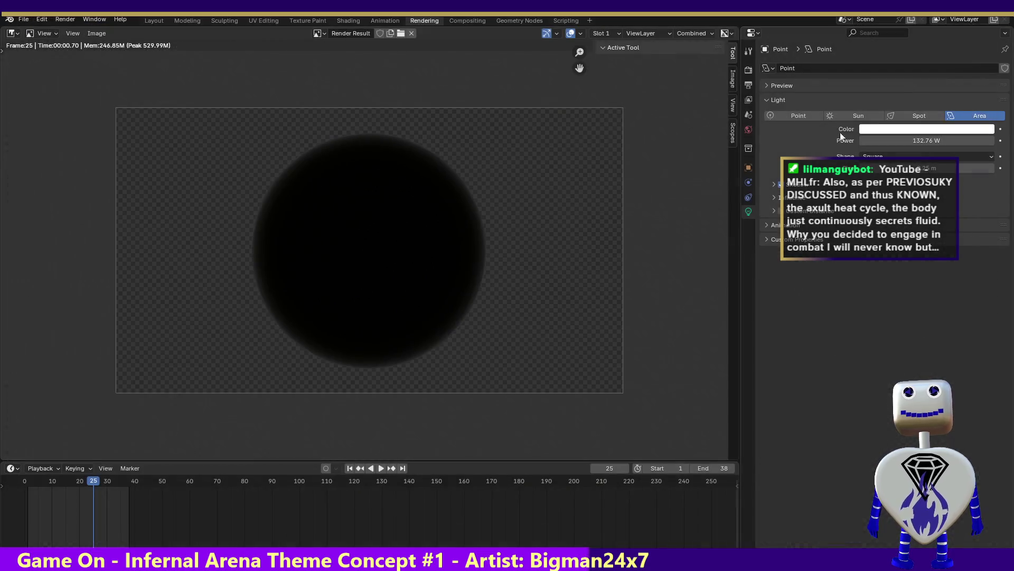
left_click_drag(89, 482, 21, 483)
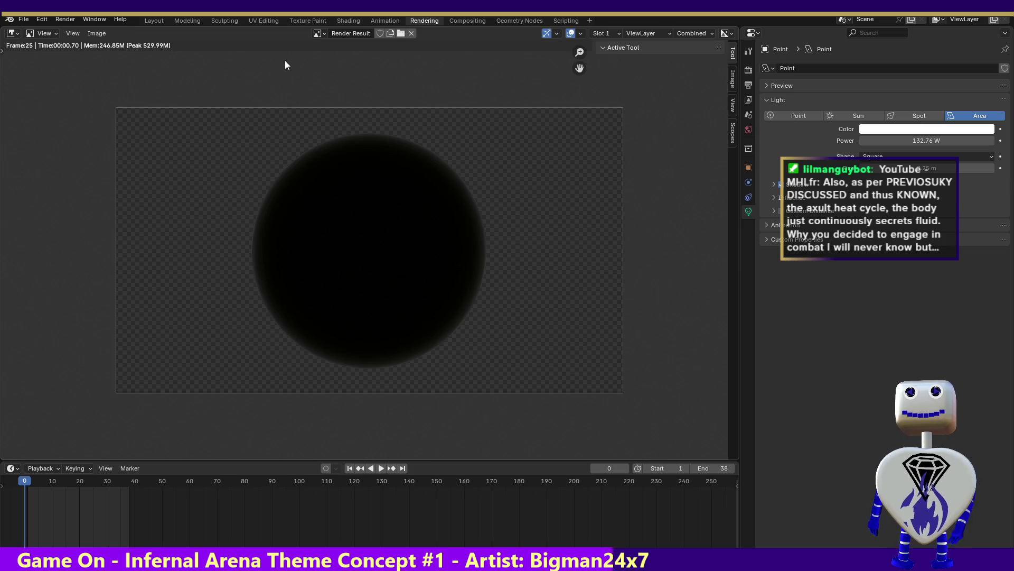
Switch to the Animation workspace and snap the viewport to the Back view
left_click(348, 19)
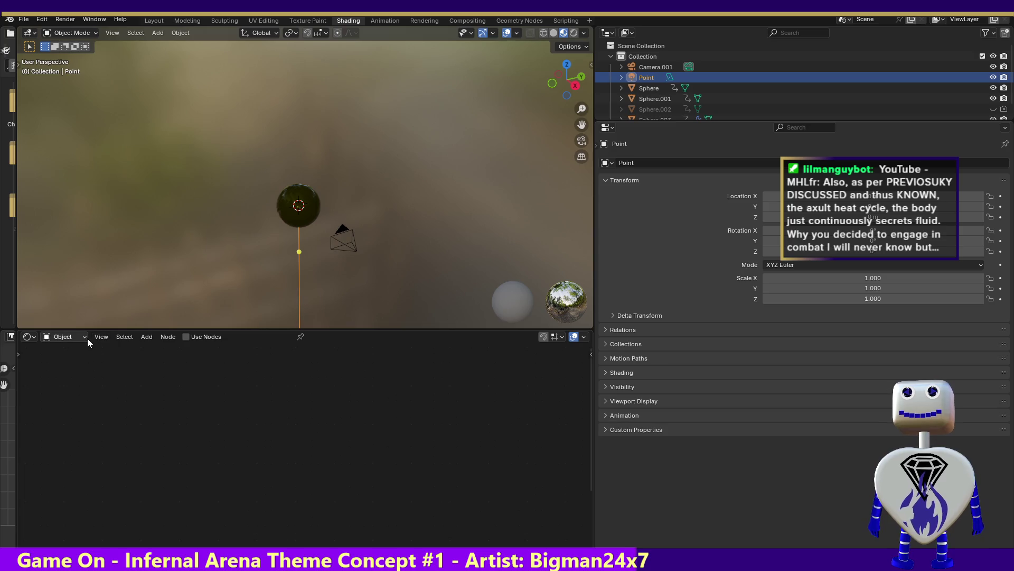
left_click(423, 20)
left_click(385, 20)
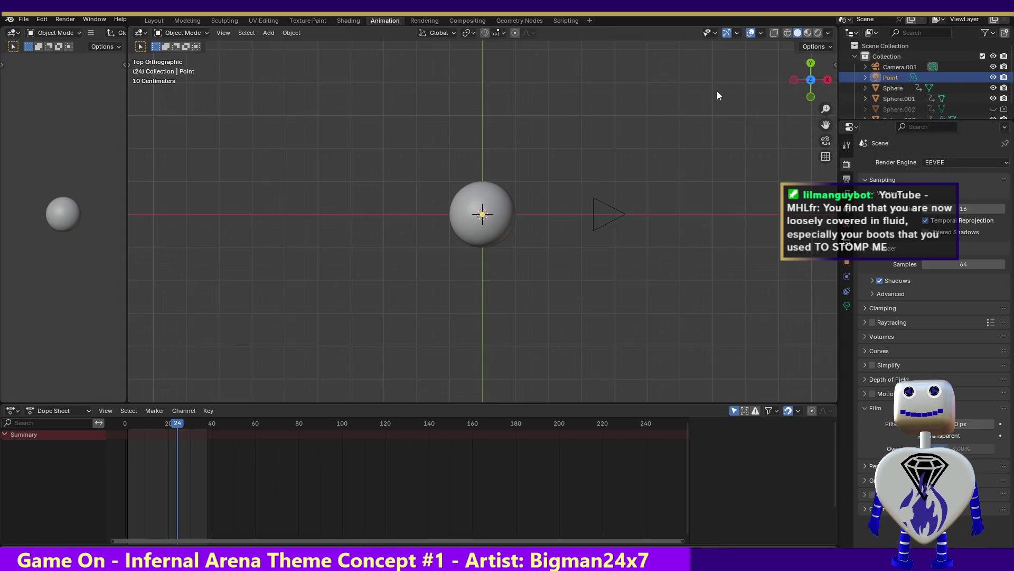
left_click_drag(787, 79, 795, 84)
left_click(801, 69)
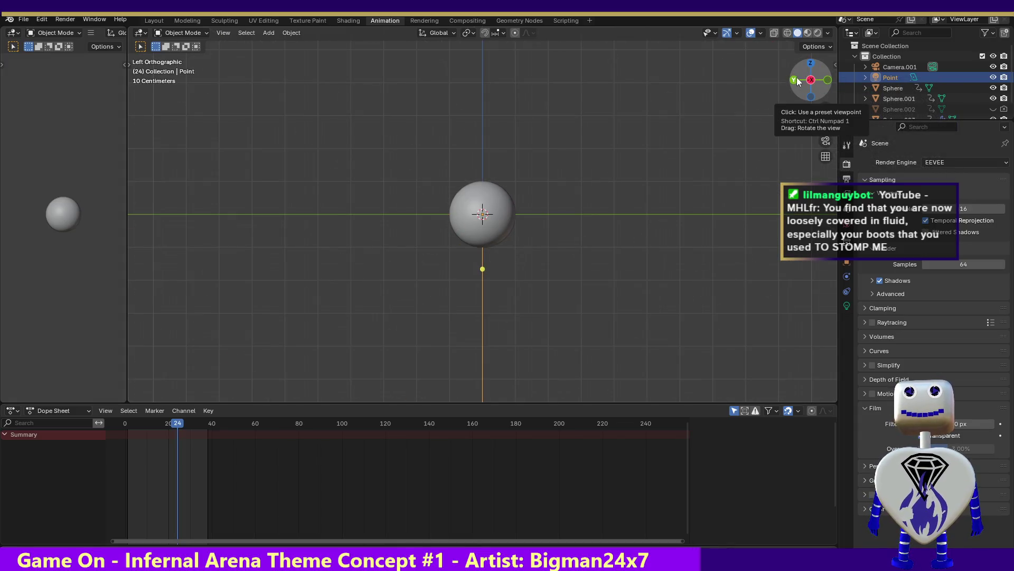
Select Sphere.003 and scrub through its rotation keyframes, stopping at frame 18
left_click_drag(176, 425, 155, 425)
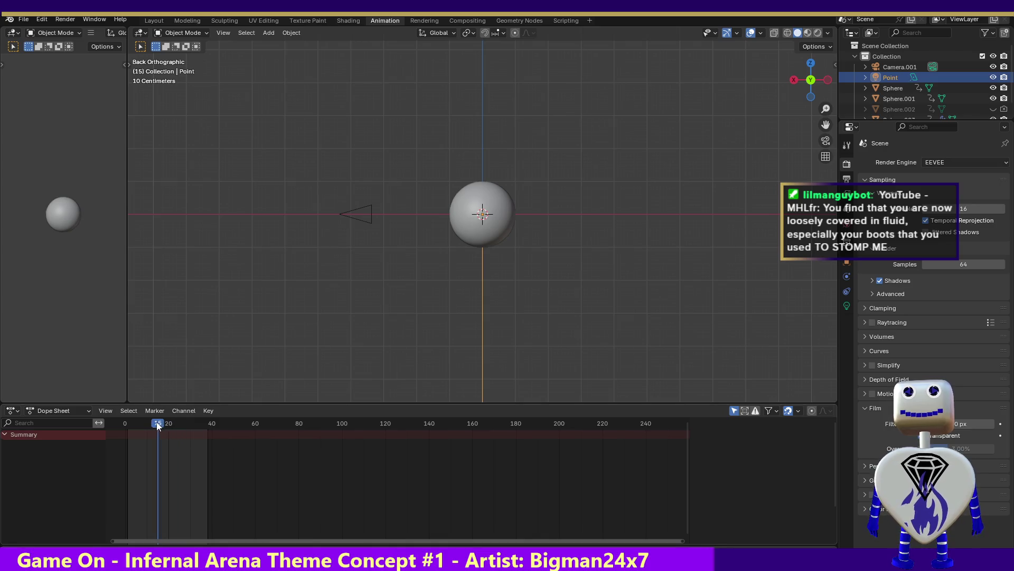
left_click(907, 117)
mouse_move(165, 425)
left_mouse_down()
mouse_move(223, 433)
mouse_move(119, 425)
left_mouse_up()
mouse_move(264, 423)
left_mouse_down()
mouse_move(115, 417)
mouse_move(164, 424)
left_mouse_up()
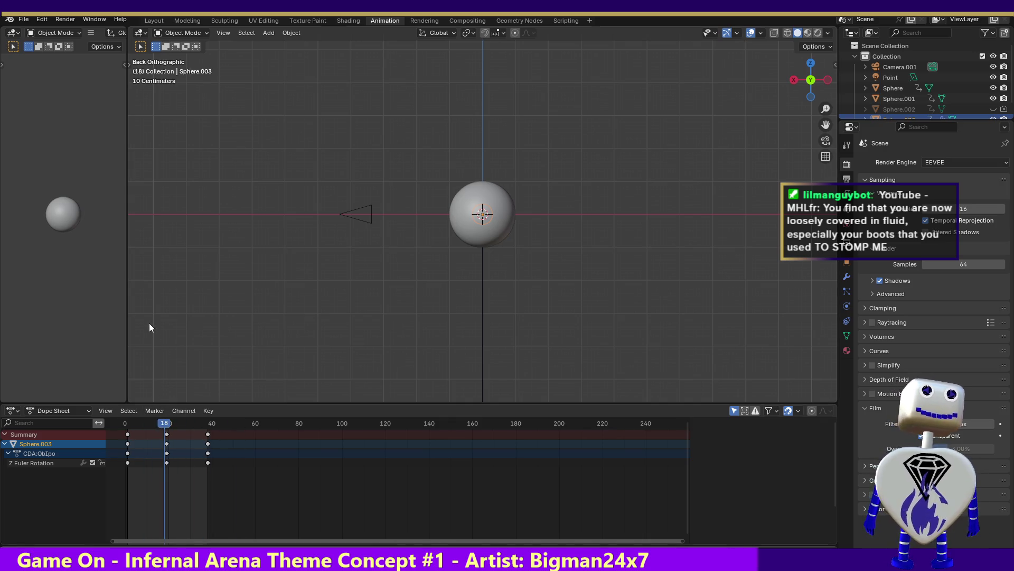
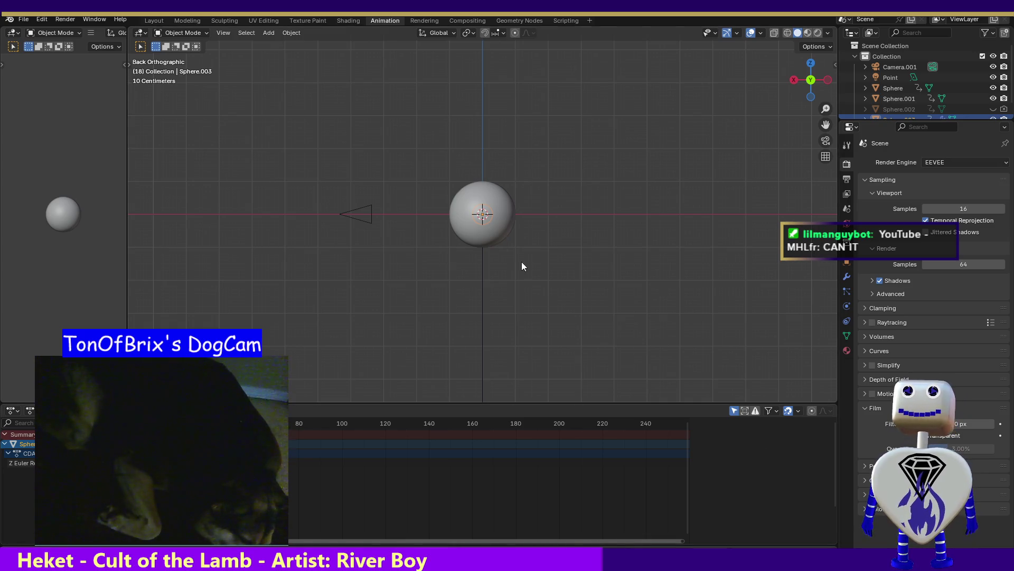
Revert the scene to its last saved version
left_click(24, 19)
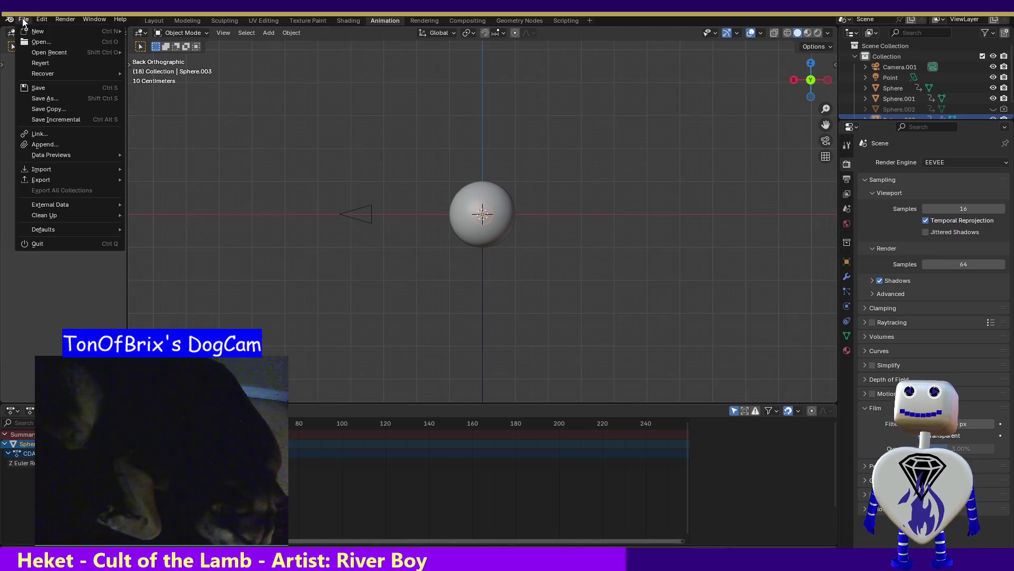
left_click(55, 63)
left_click(490, 311)
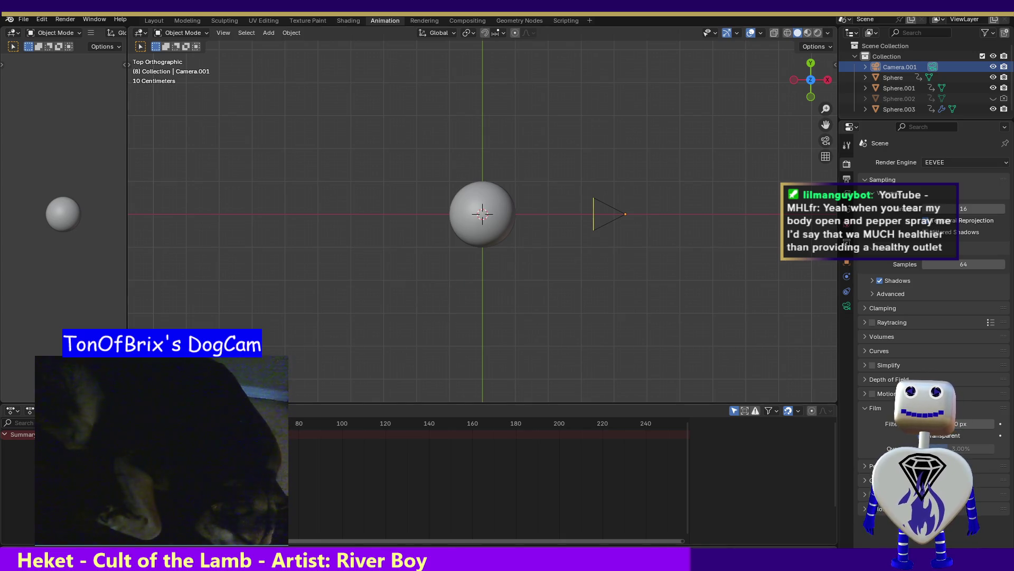
Play the animation and step forward to frame 36
key("space")
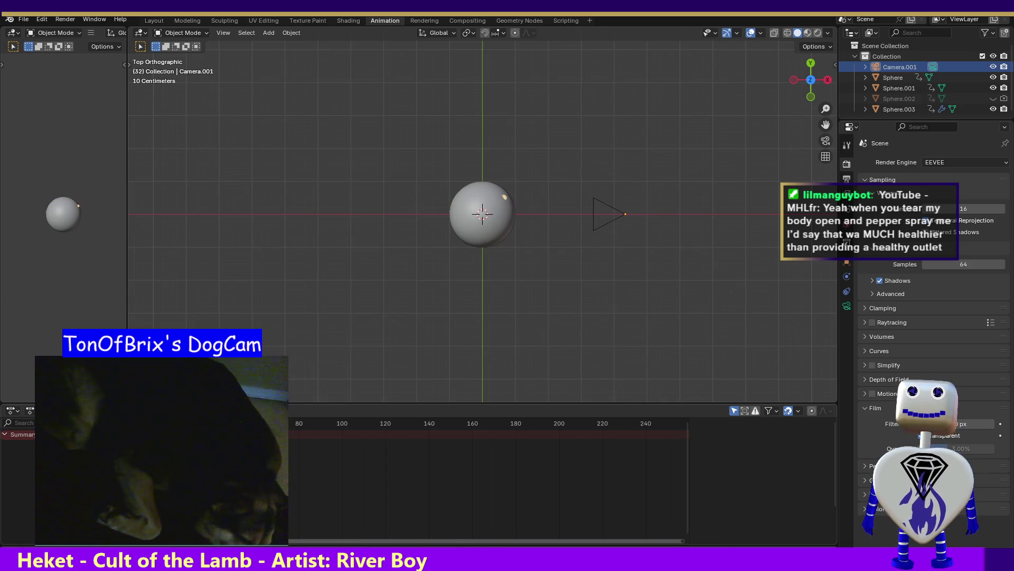
key("Right")
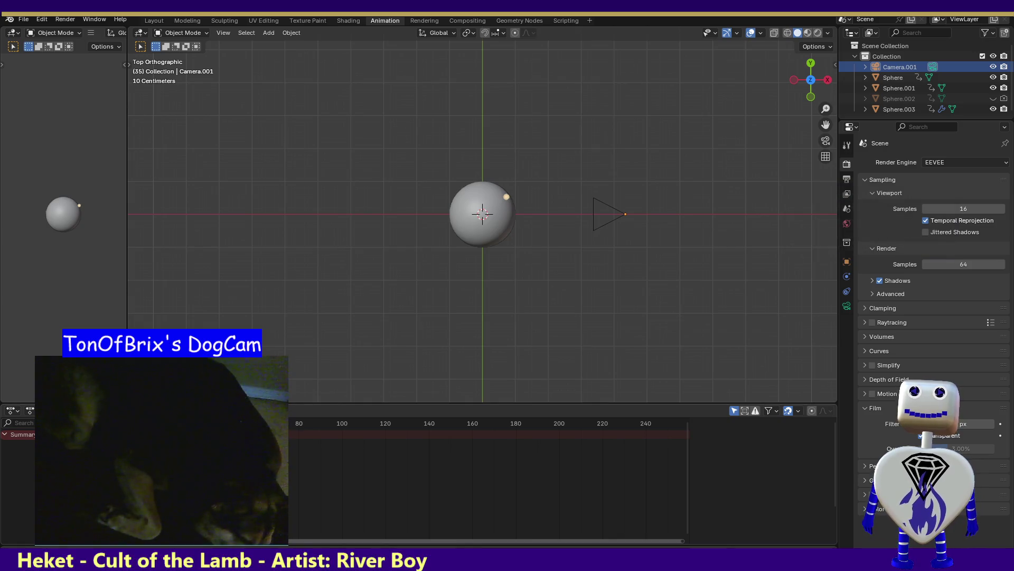
key("Right")
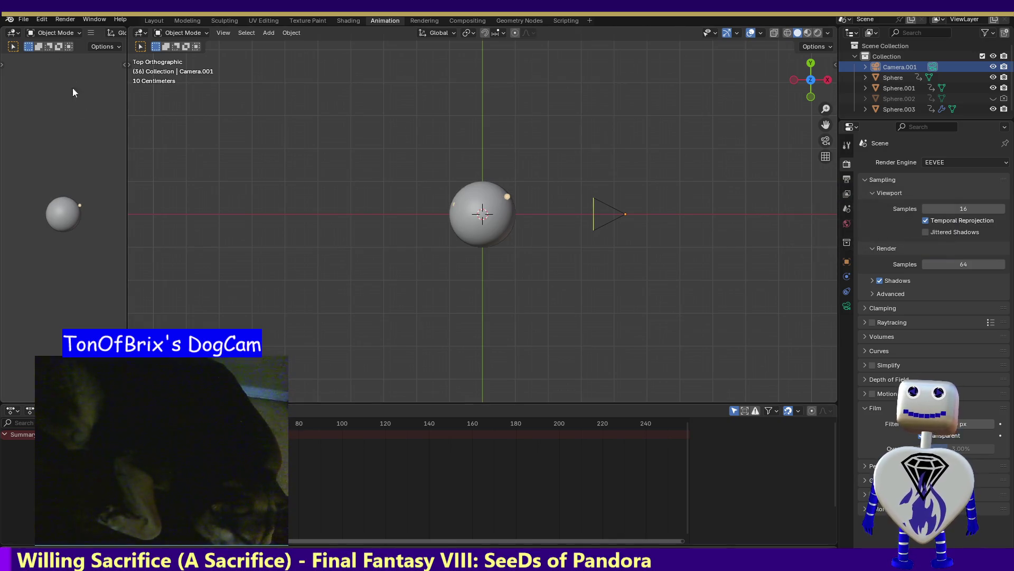
Render a still of frame 36, close the dark result, and select Sphere.003
left_click(53, 19)
left_click(66, 32)
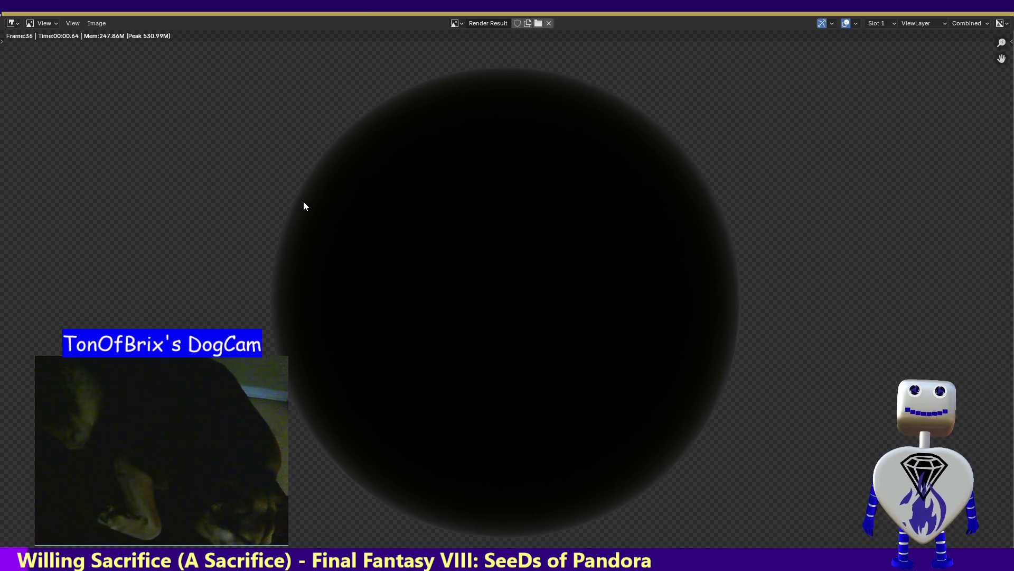
key("Escape")
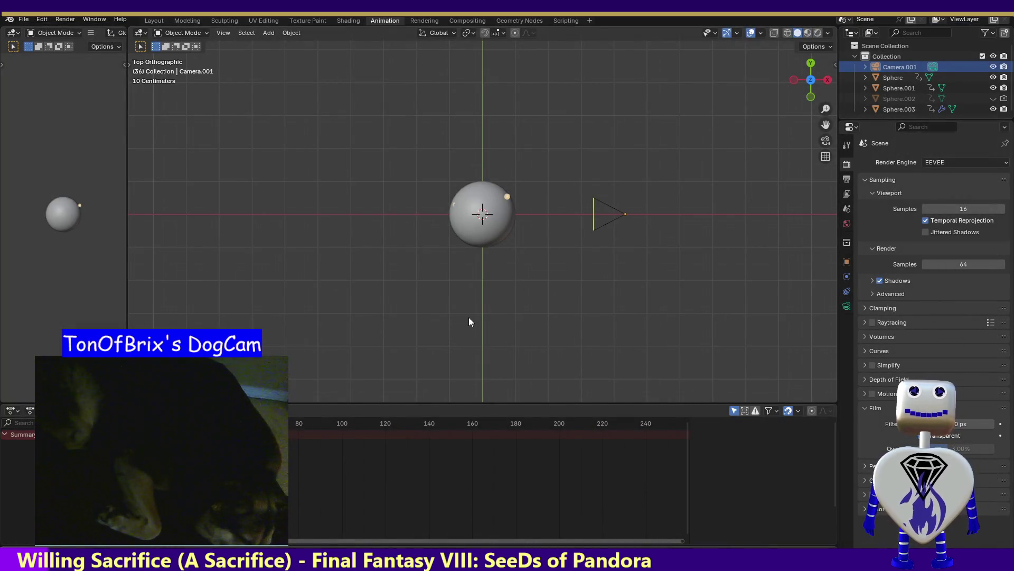
left_click(896, 110)
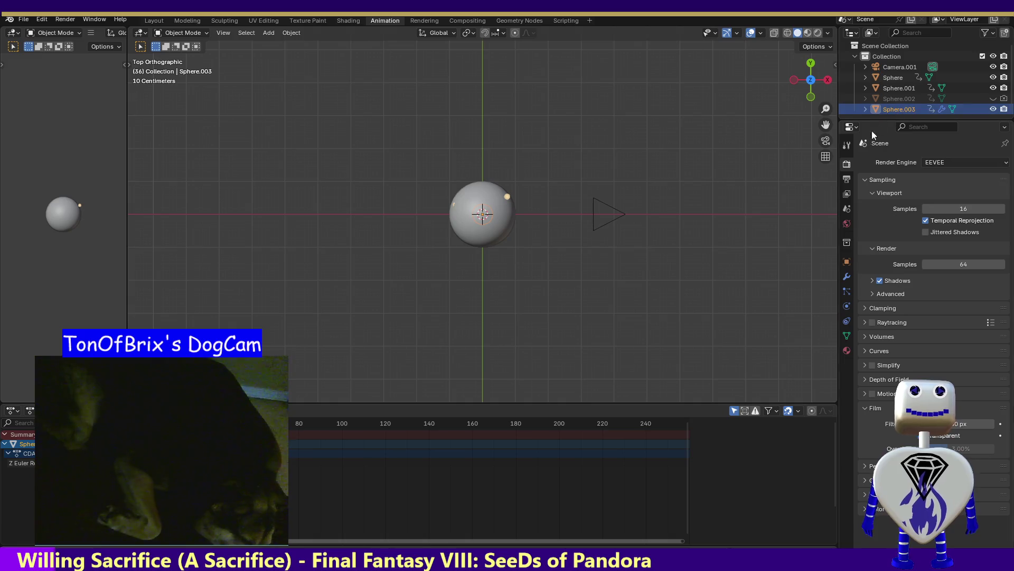
In the Shading workspace, review Material.001: emission strength 47.4 and transmission weight 0.841
left_click(344, 22)
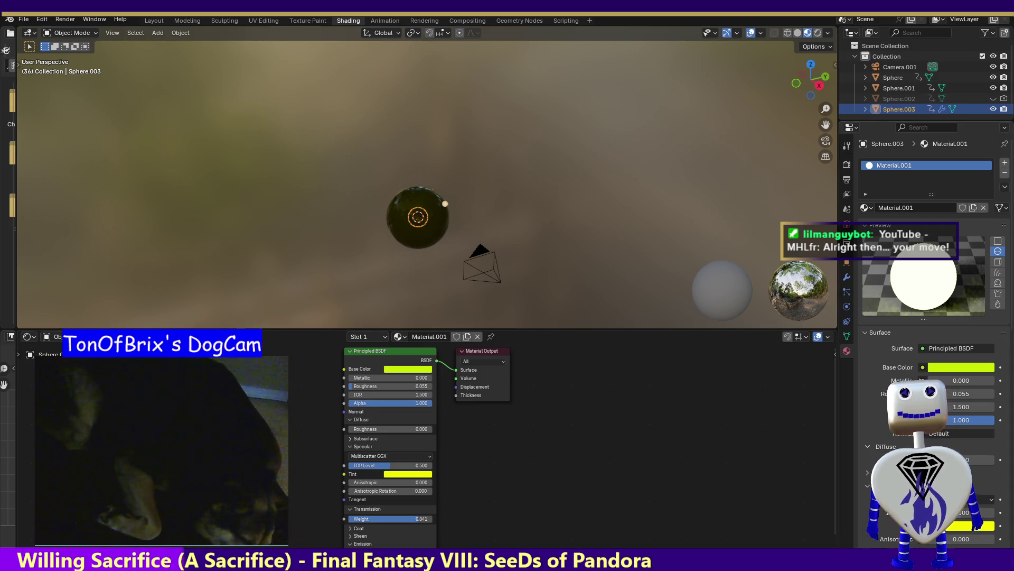
scroll(1009, 347, "down", 5)
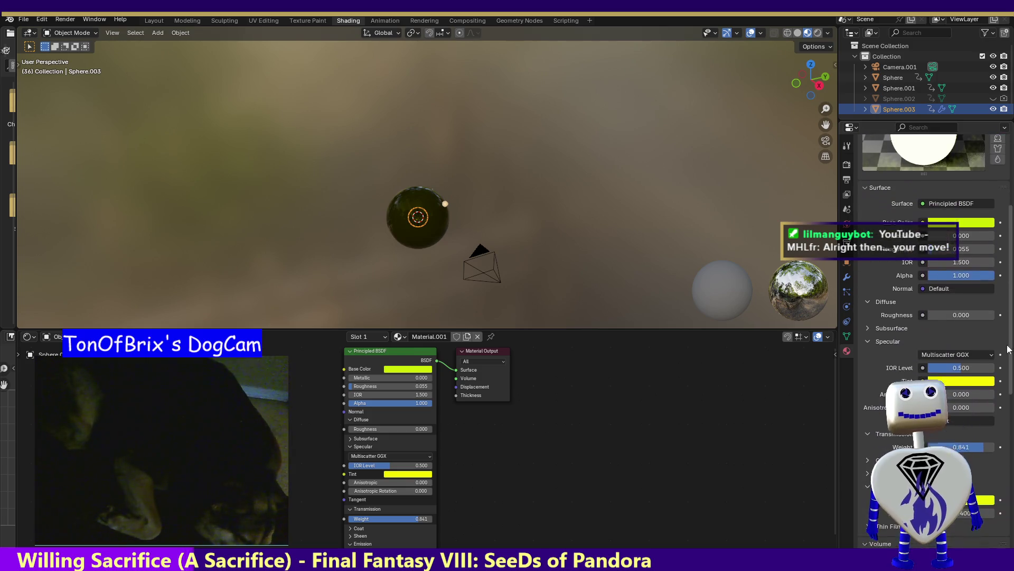
scroll(1007, 354, "down", 2)
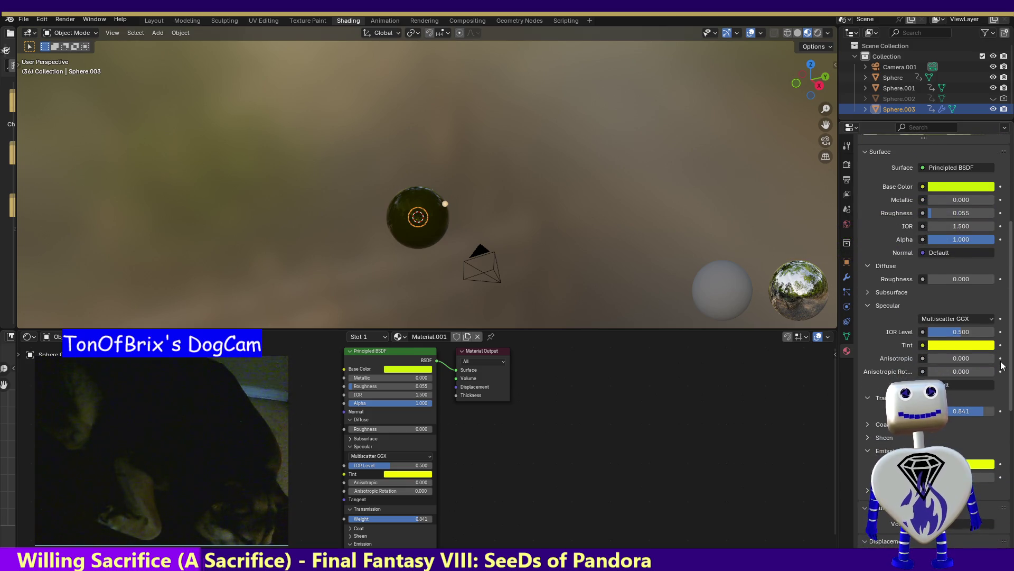
scroll(989, 412, "down", 7)
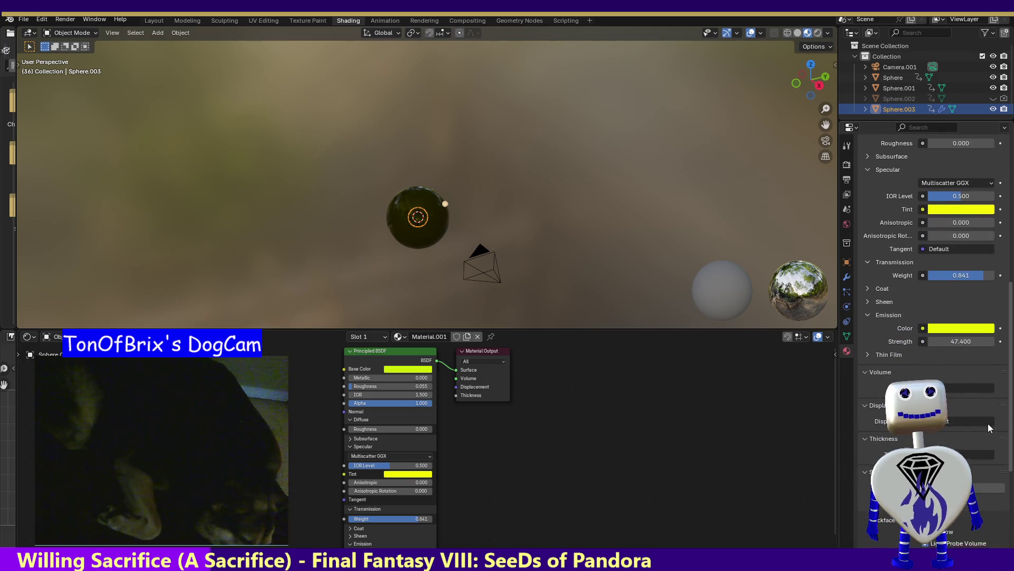
scroll(989, 430, "down", 2)
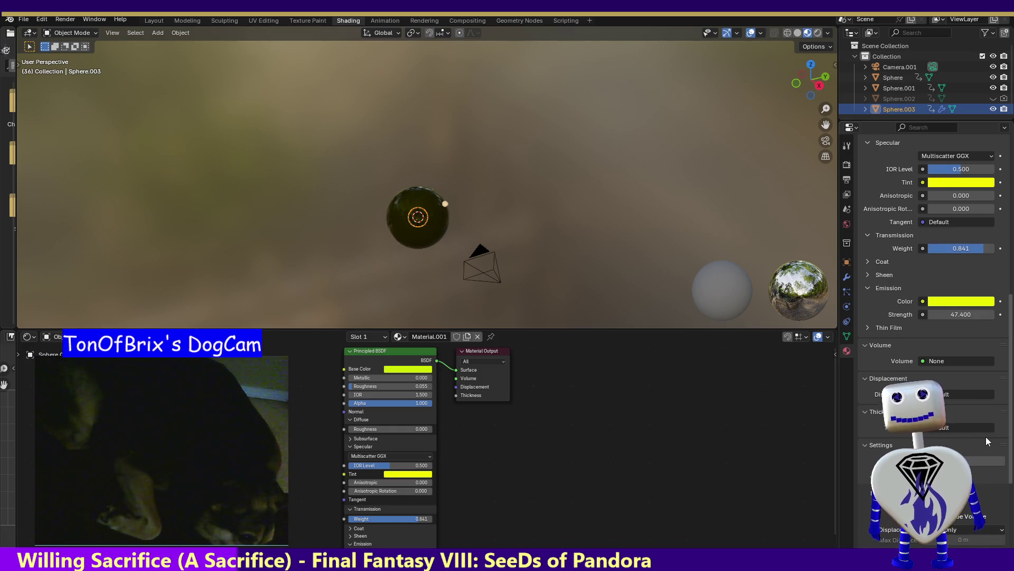
scroll(985, 434, "up", 1)
scroll(985, 434, "up", 1)
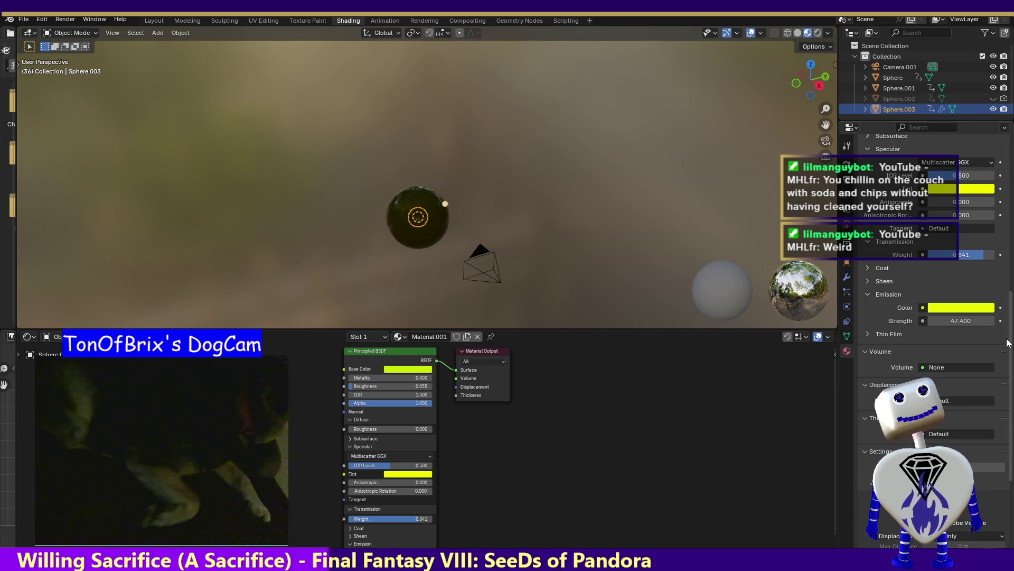
scroll(1008, 338, "down", 1)
left_click_drag(1010, 310, 1000, 403)
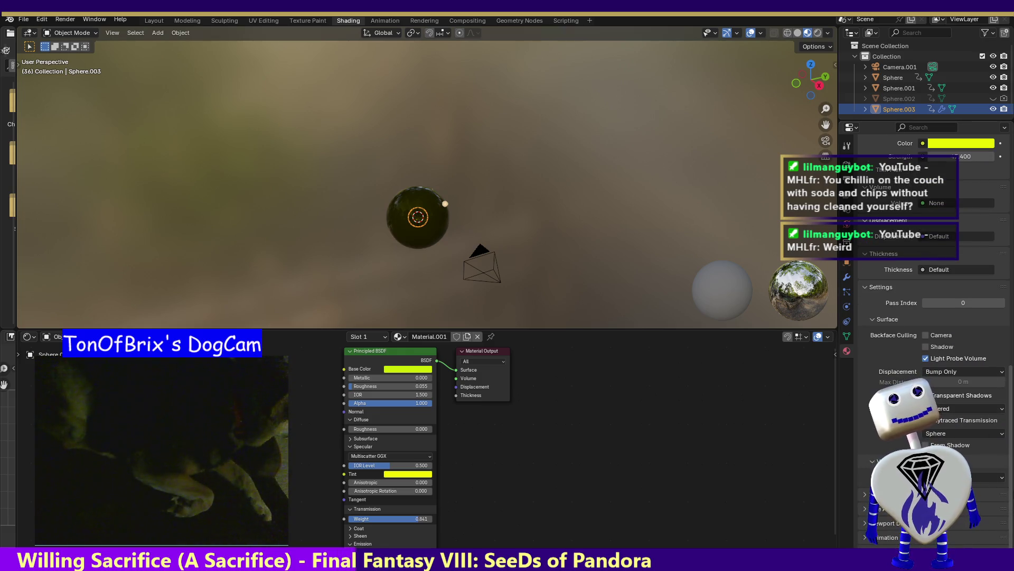
mouse_move(1012, 452)
left_mouse_down()
mouse_move(1007, 290)
mouse_move(984, 239)
left_mouse_up()
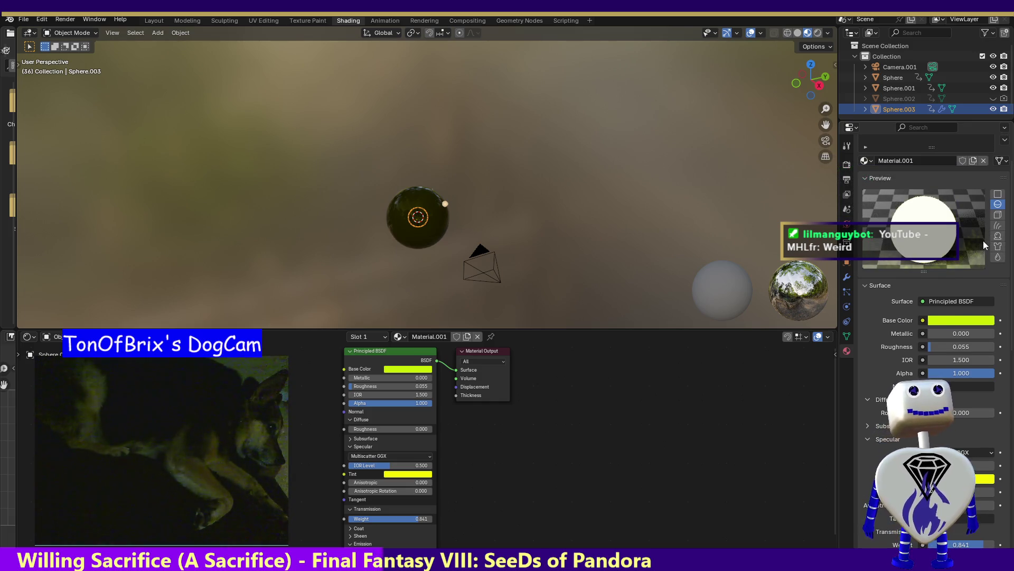
left_click(951, 386)
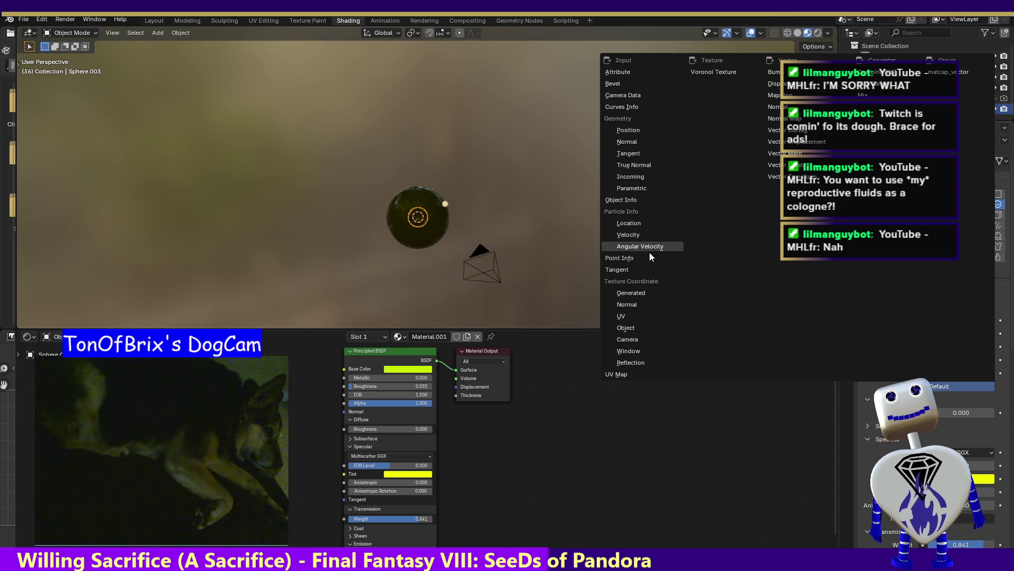
left_click(625, 219)
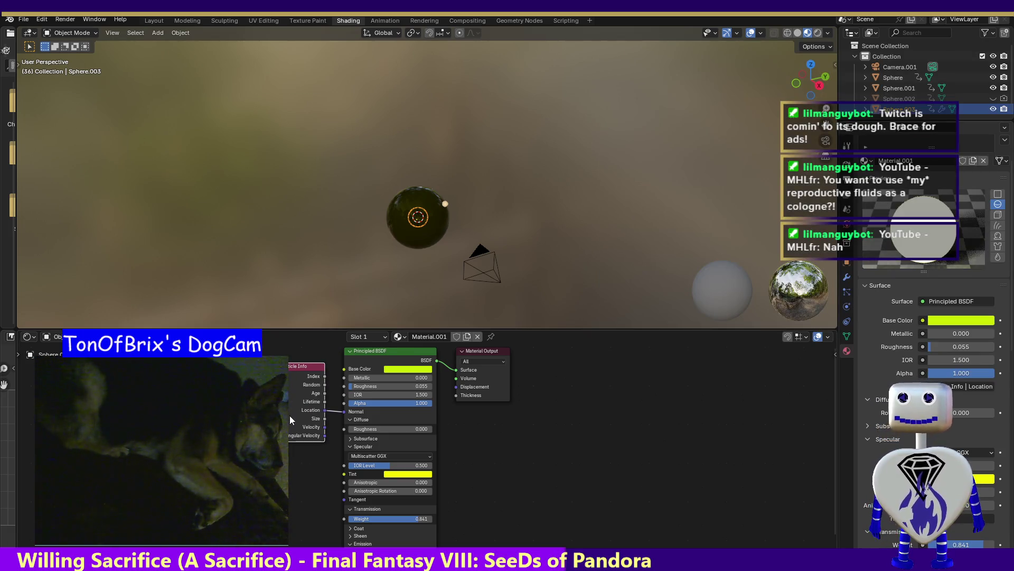
key("ctrl+z")
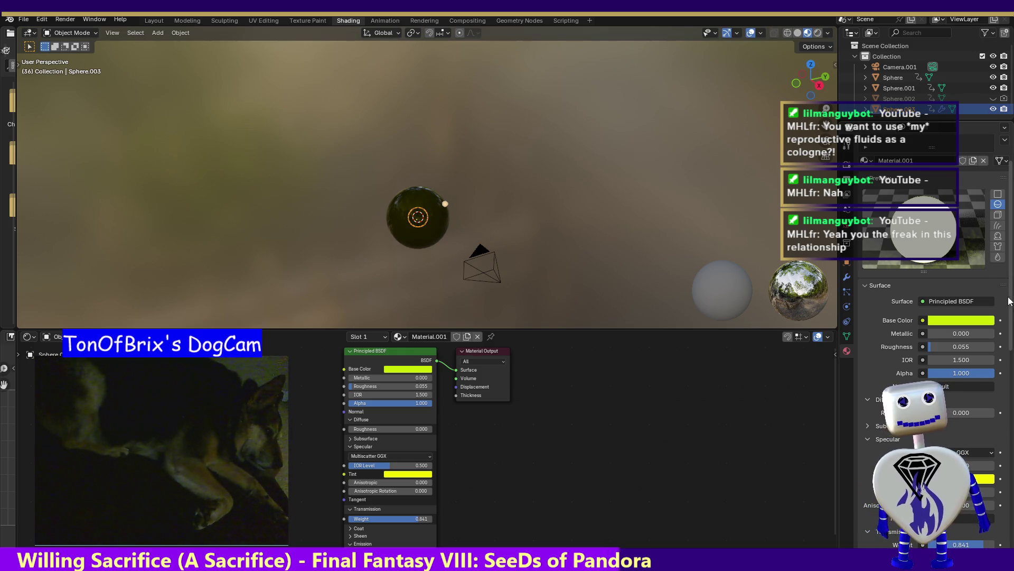
mouse_move(1011, 186)
left_mouse_down()
mouse_move(1010, 415)
mouse_move(1009, 174)
left_mouse_up()
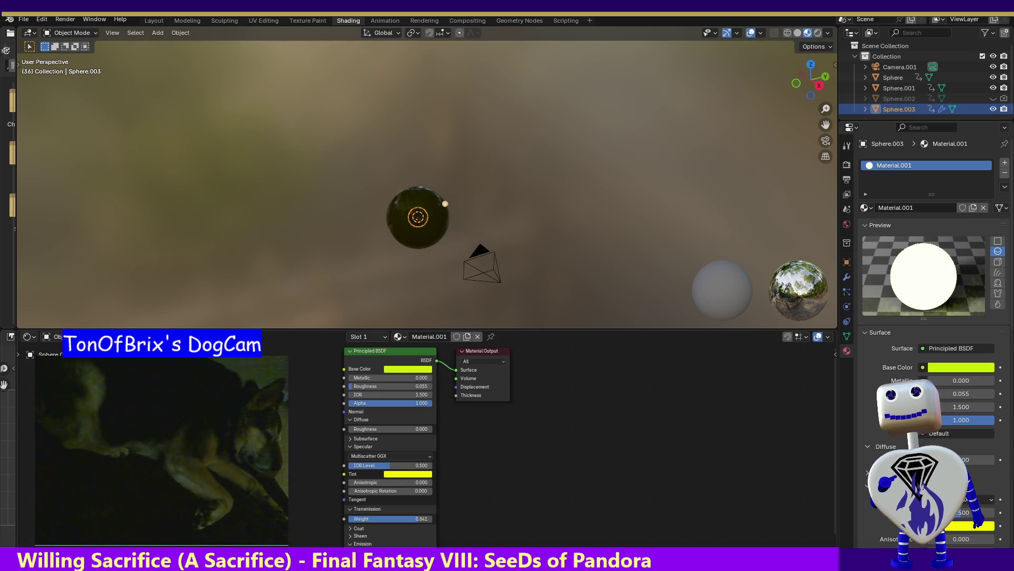
Set the Principled BSDF's Sheen Weight to 1.000 and render a test image
left_click(351, 536)
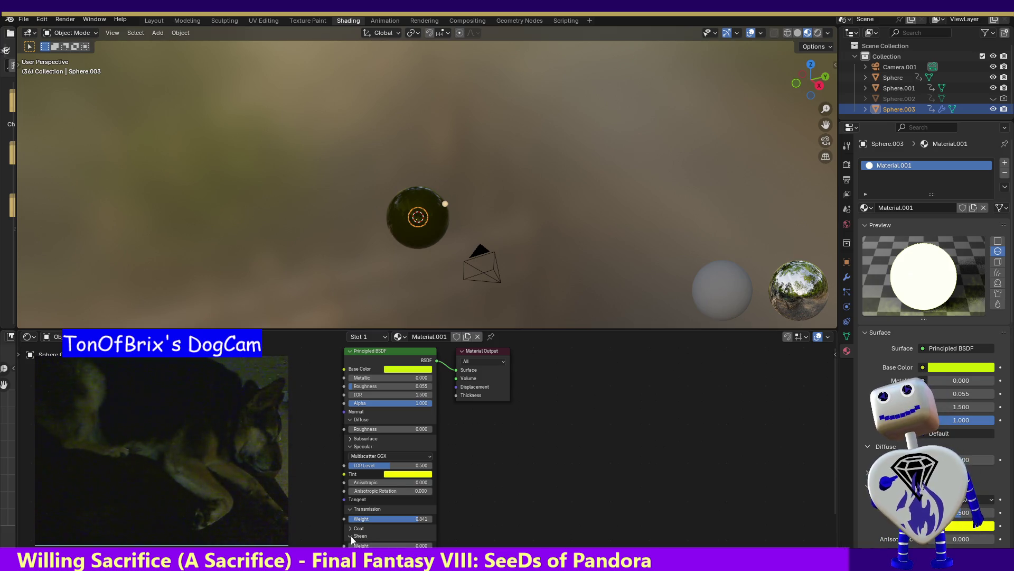
left_click_drag(365, 545, 450, 545)
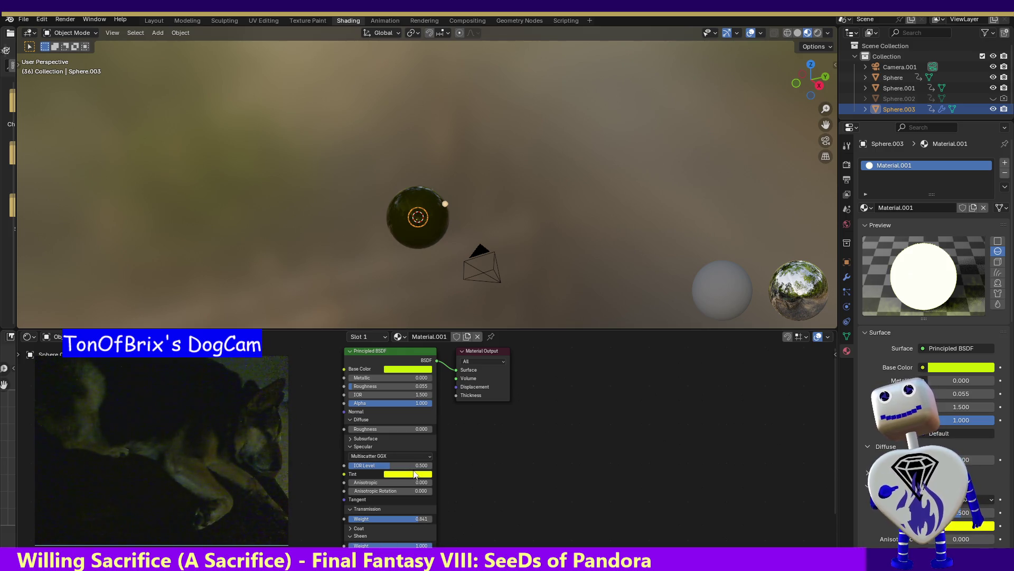
left_click(73, 19)
left_click(82, 32)
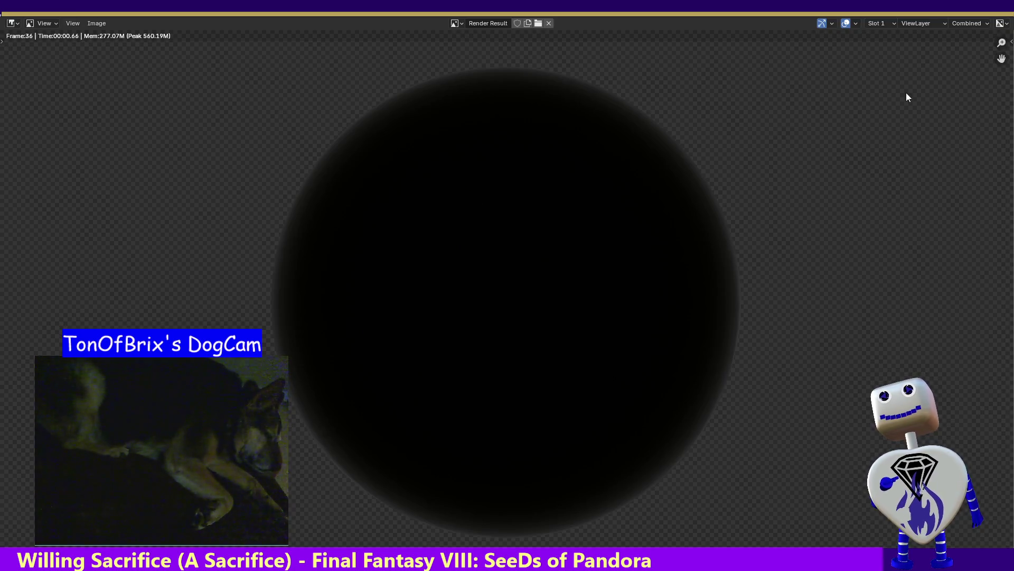
Close the render window to return to the Shading workspace's material nodes
key("Escape")
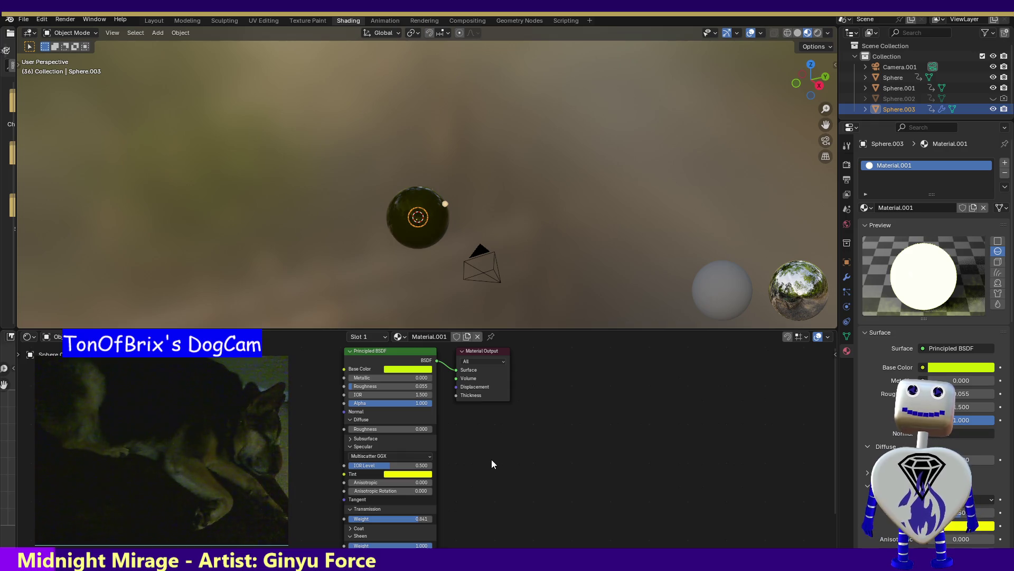
Revert Sheen Weight to 0.000, browse the shader nodes, and toggle the BSDF's Diffuse panel
key("ctrl+z")
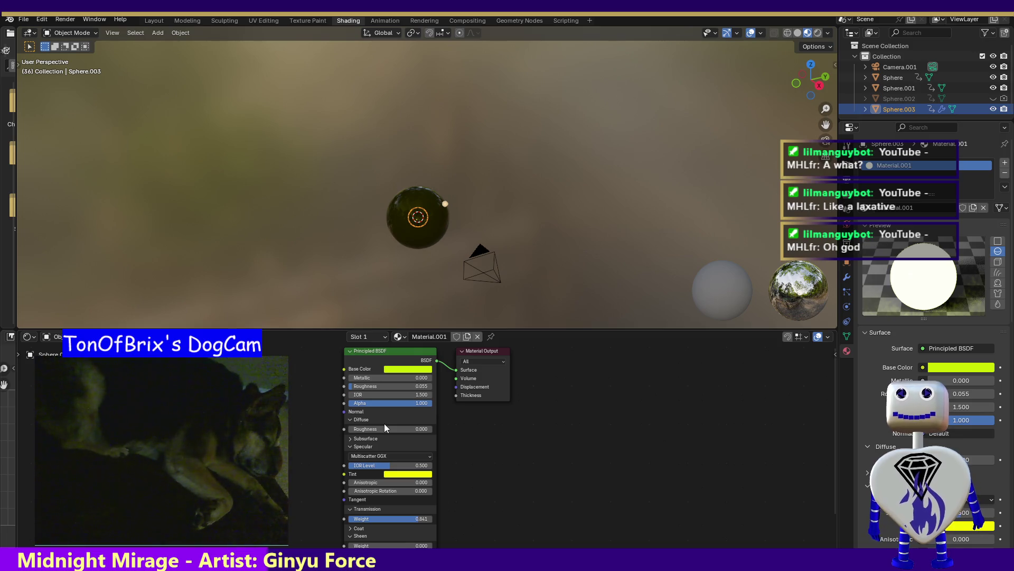
left_click(369, 352)
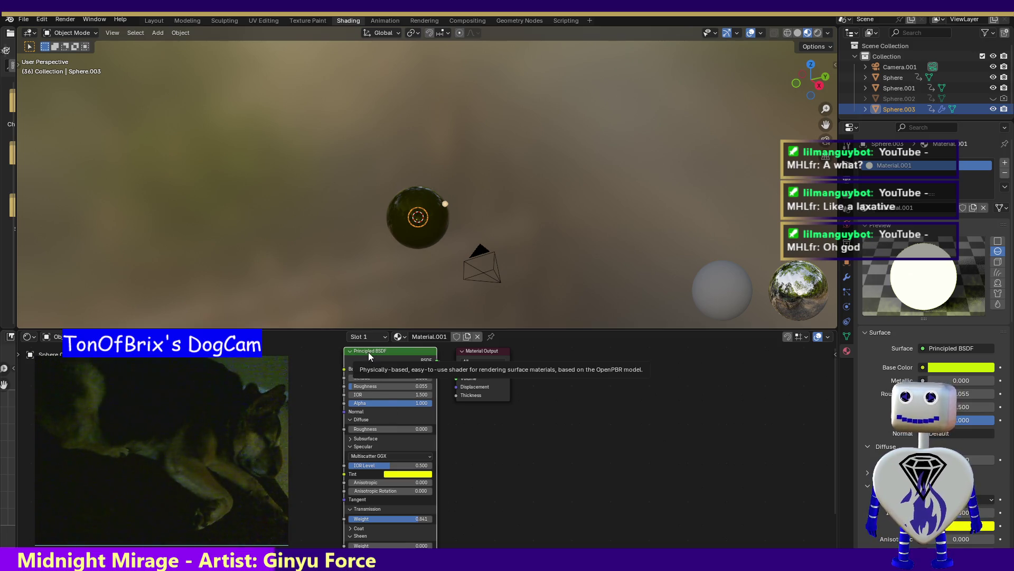
key("shift+a")
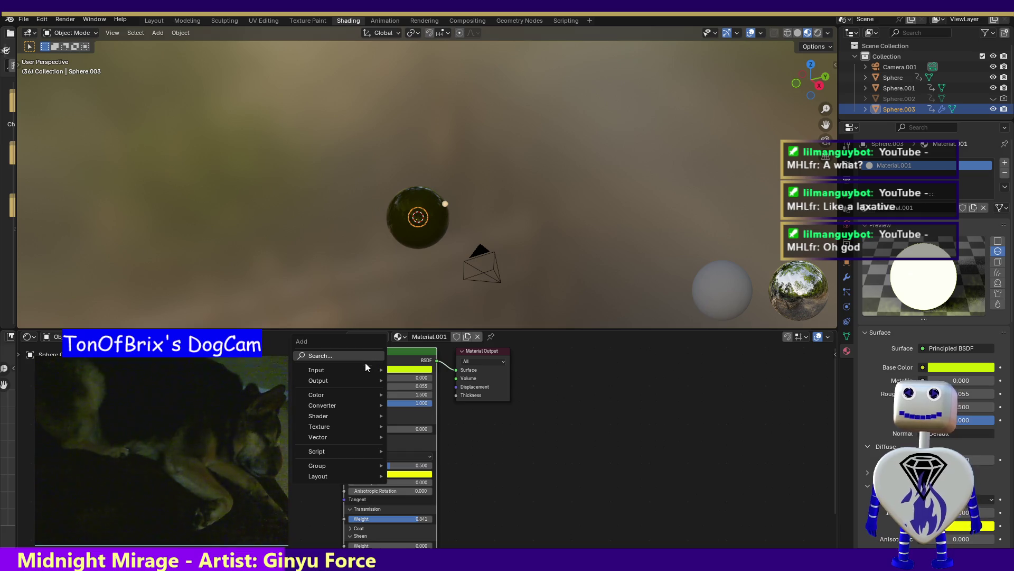
mouse_move(360, 369)
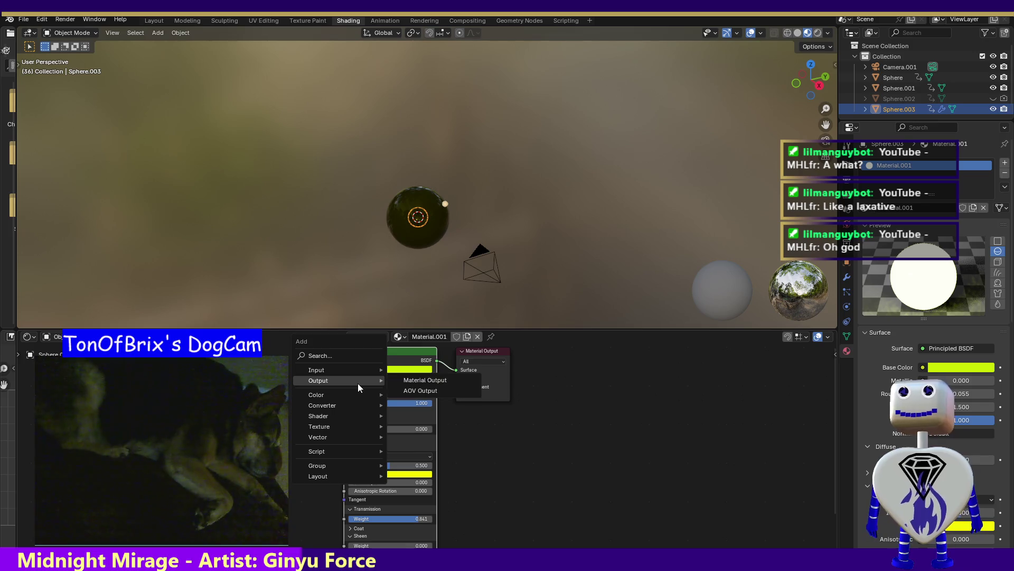
mouse_move(357, 395)
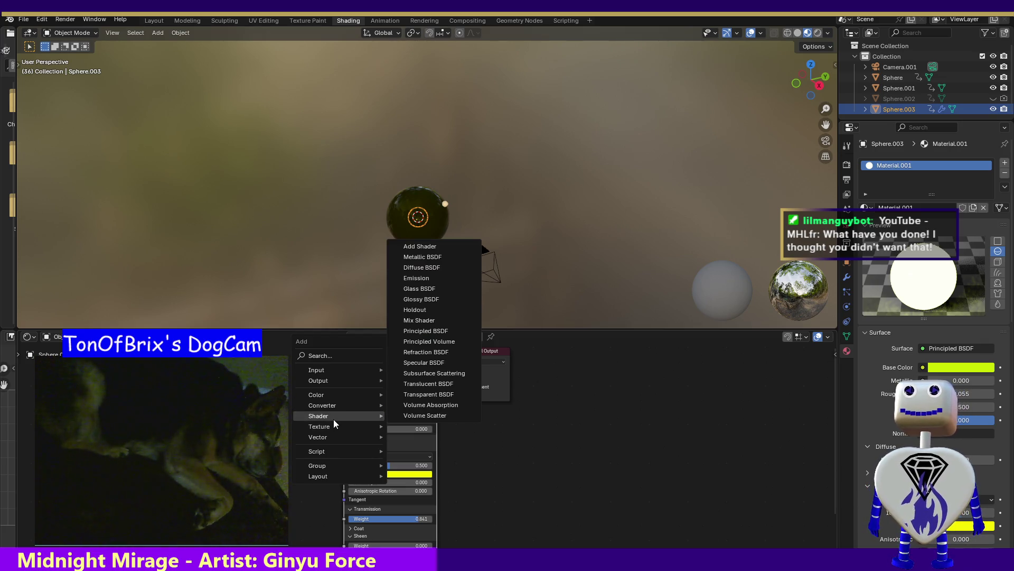
key("Escape")
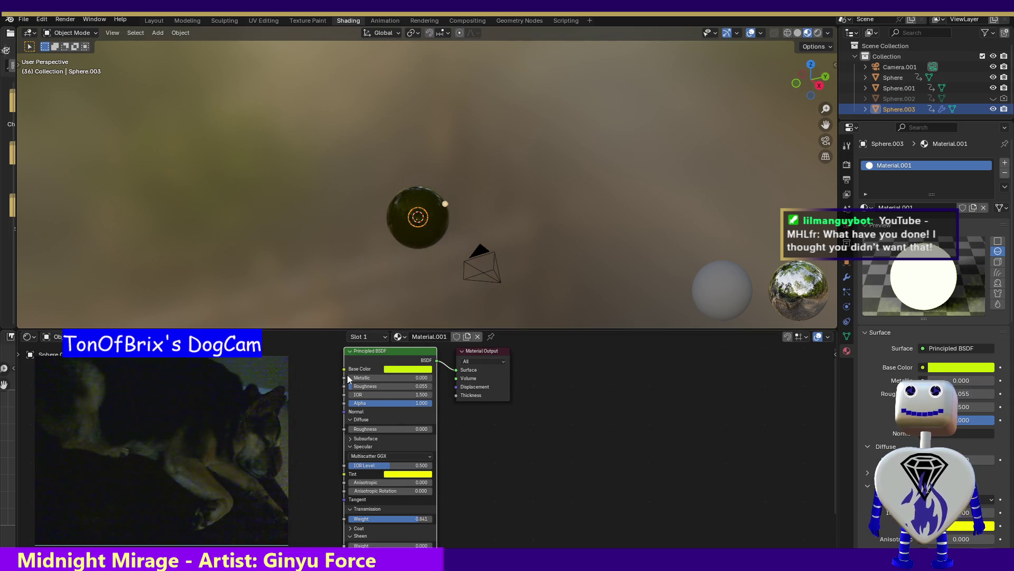
left_click(383, 418)
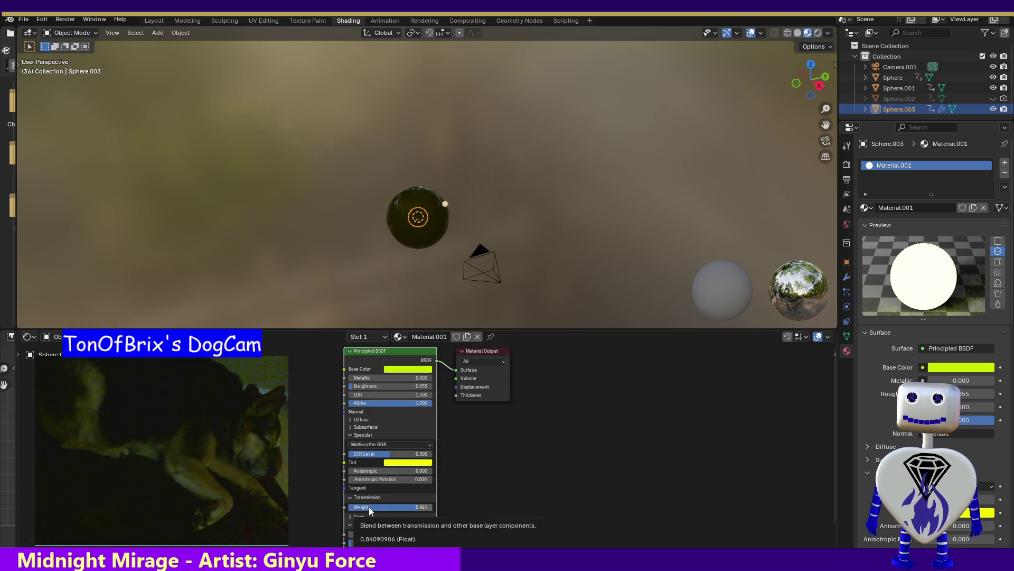
left_click(405, 421)
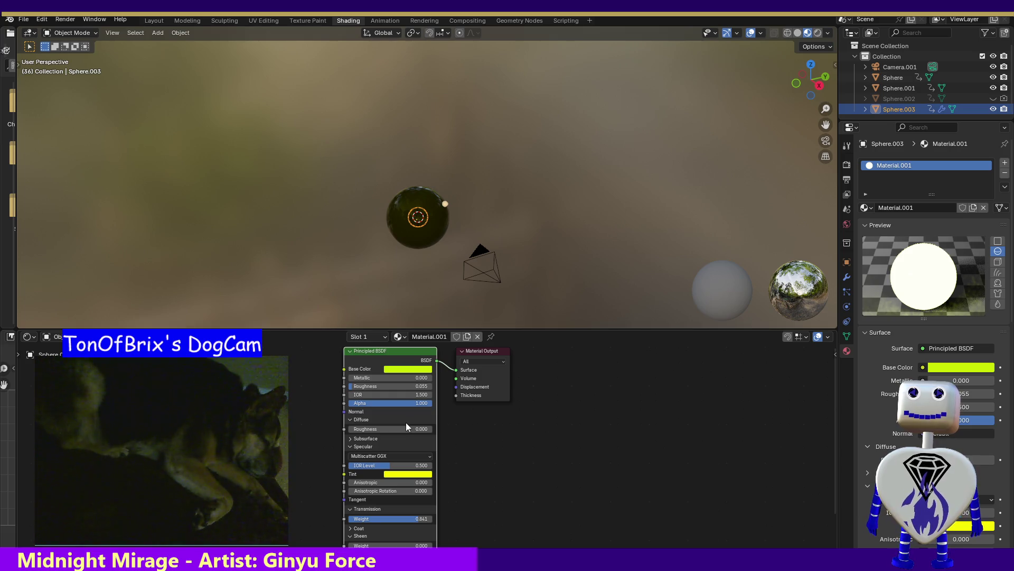
Expand the BSDF's Subsurface settings and place a new Emission shader node
key("shift+a")
mouse_move(394, 448)
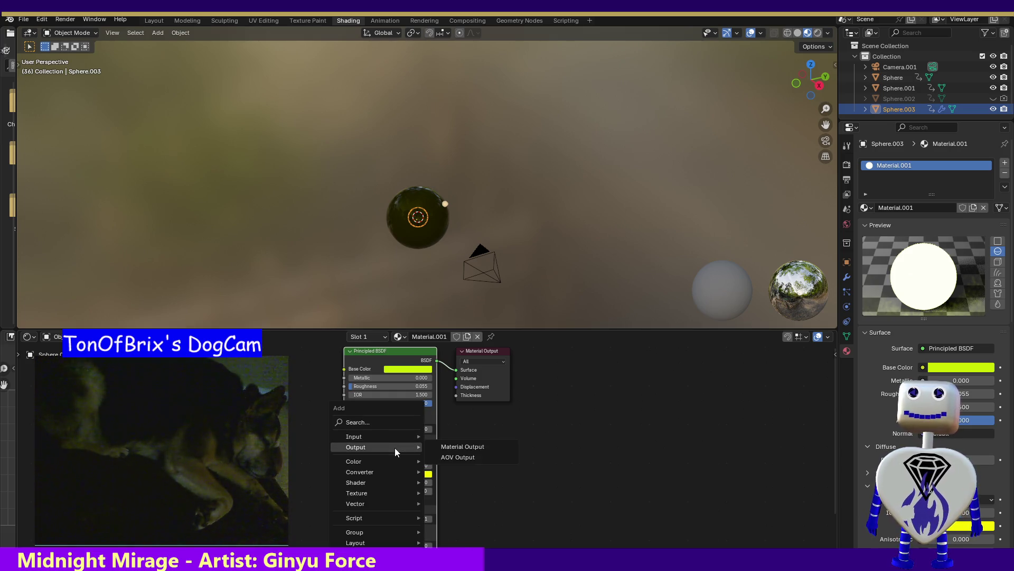
mouse_move(386, 496)
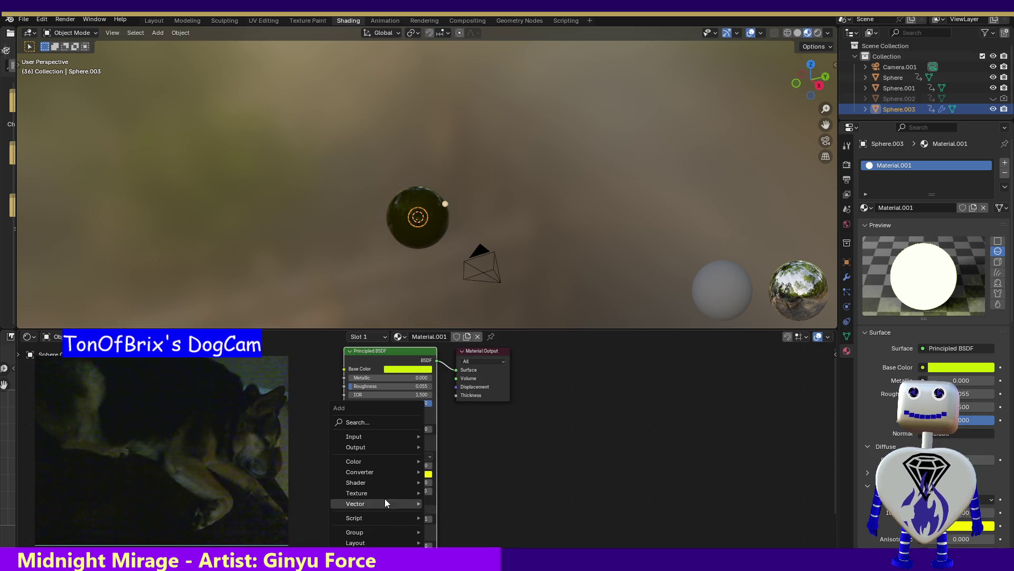
mouse_move(385, 492)
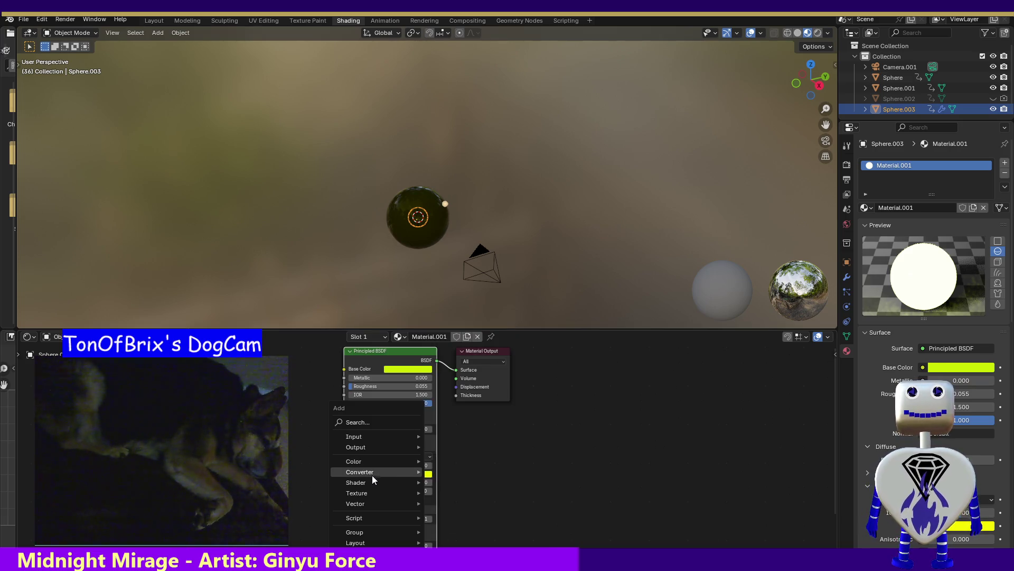
key("Escape")
key("Escape")
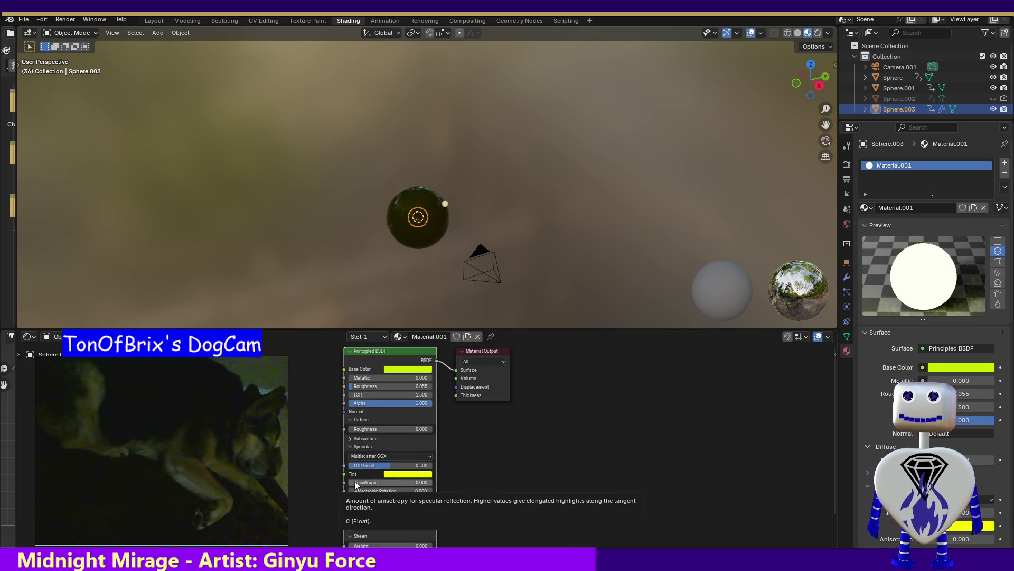
left_click(405, 440)
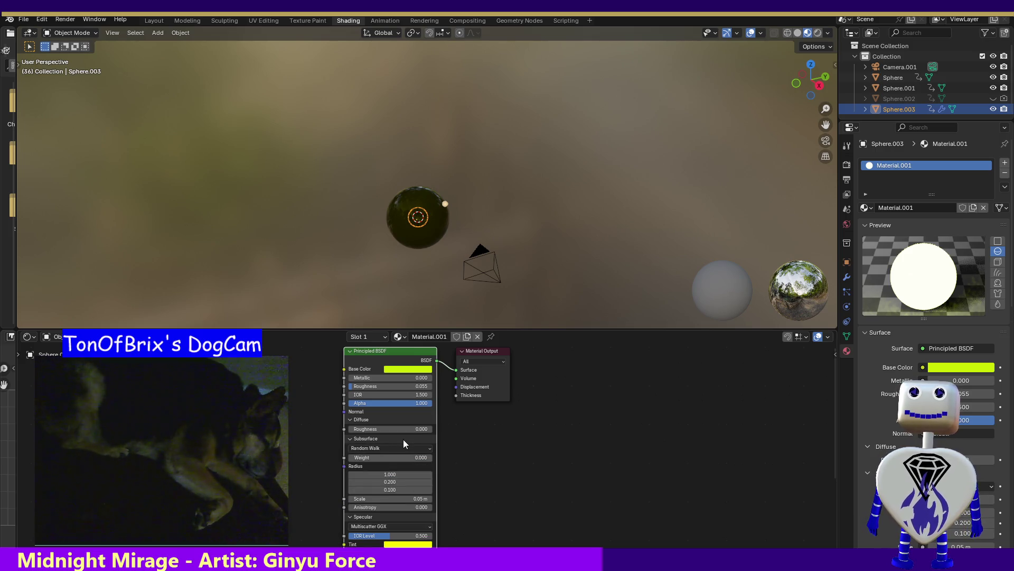
key("shift+a")
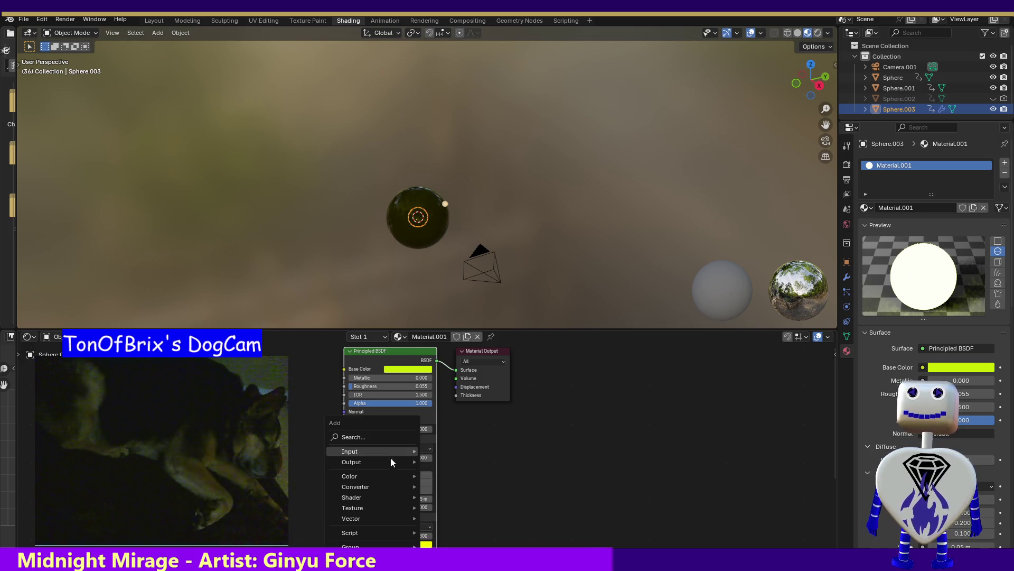
mouse_move(381, 474)
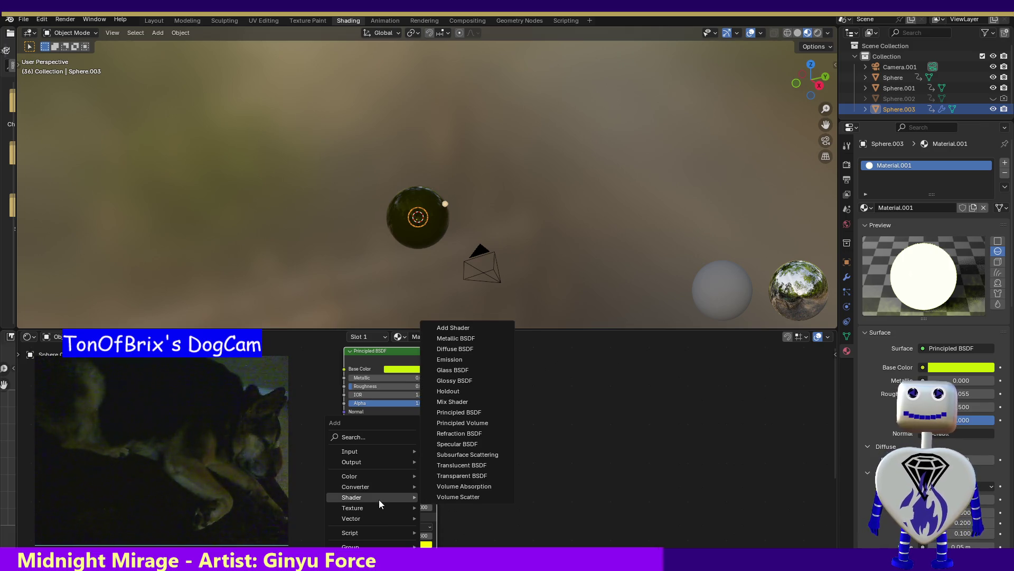
left_click(467, 358)
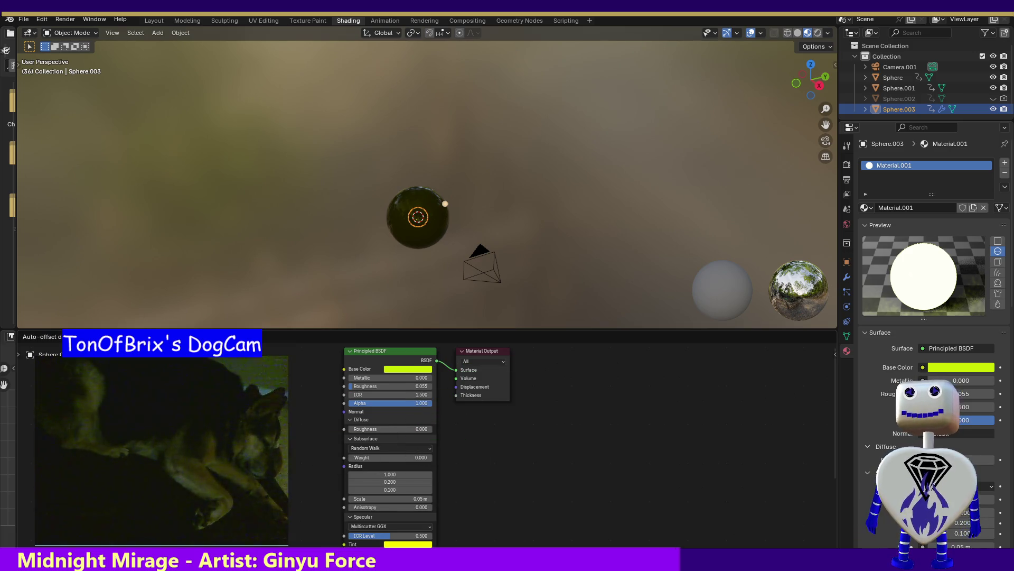
key("Return")
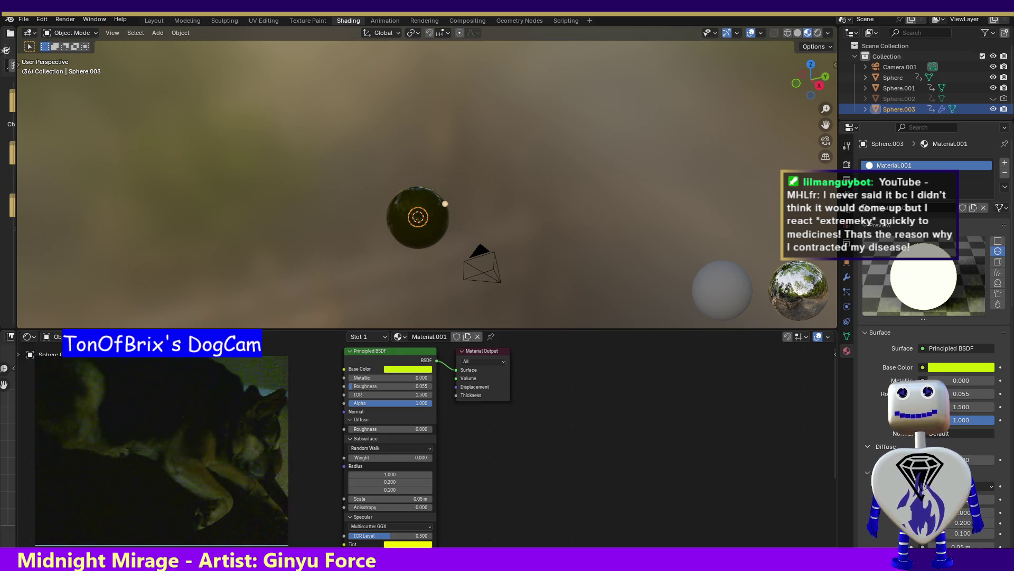
mouse_move(285, 402)
left_mouse_down()
mouse_move(338, 370)
mouse_move(363, 419)
mouse_move(343, 533)
mouse_move(274, 475)
left_mouse_up()
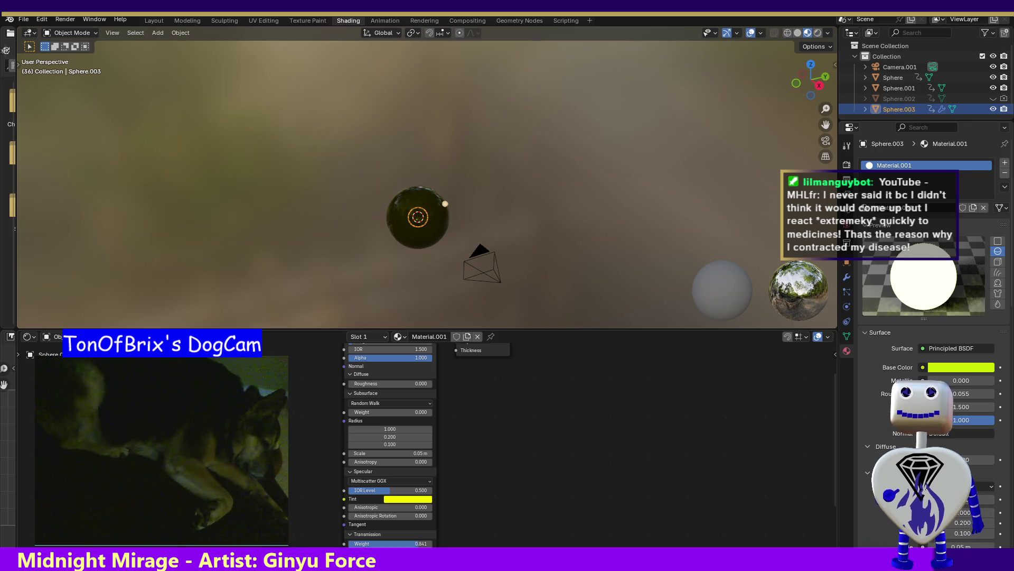
mouse_move(293, 393)
left_mouse_down()
mouse_move(337, 338)
mouse_move(344, 437)
left_mouse_up()
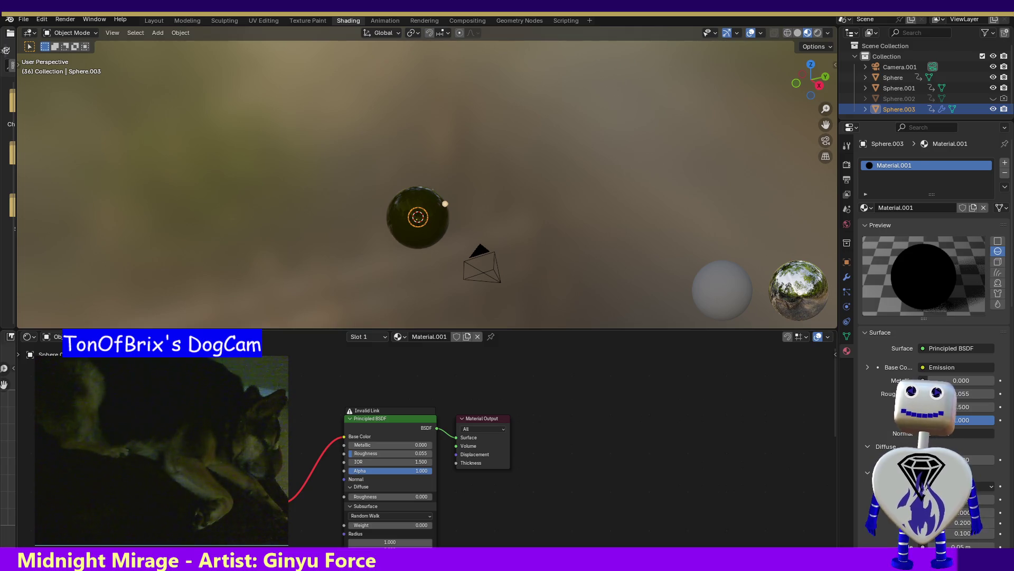
key("ctrl+z")
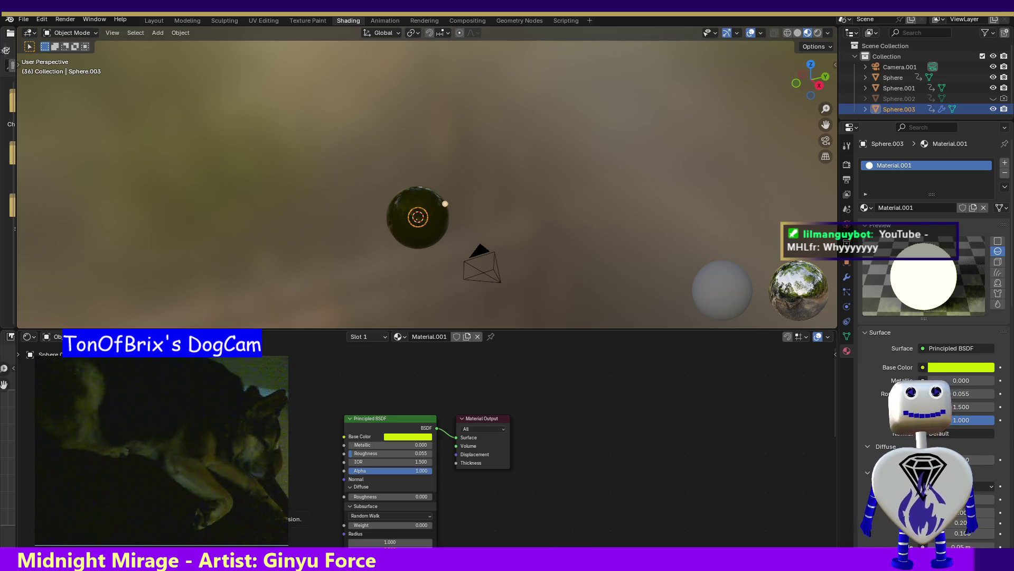
mouse_move(288, 503)
left_mouse_down()
mouse_move(323, 478)
mouse_move(334, 495)
mouse_move(336, 480)
left_mouse_up()
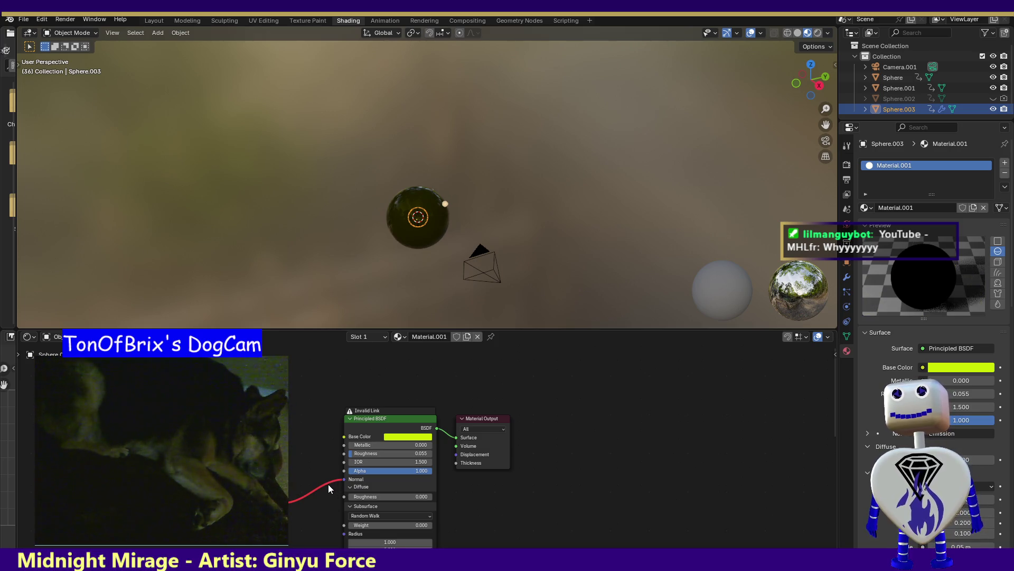
key("ctrl+z")
left_click_drag(275, 501, 342, 498)
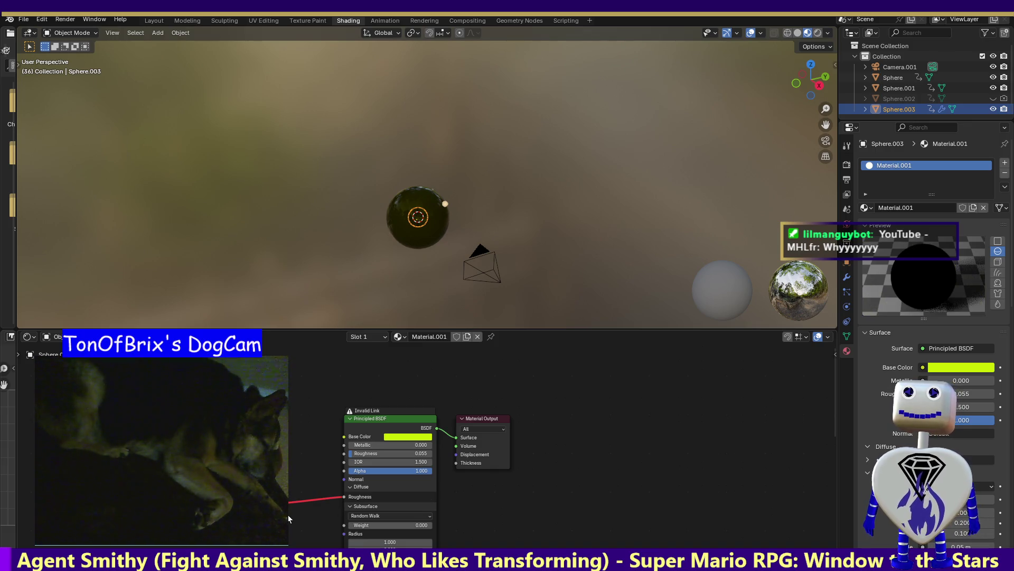
key("ctrl+z")
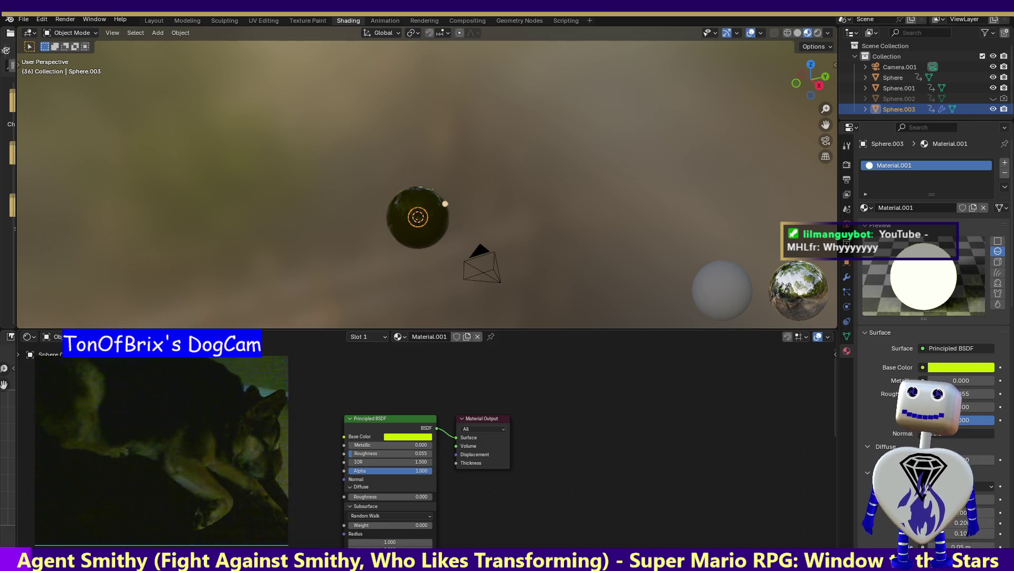
left_click(483, 419)
left_click(380, 419)
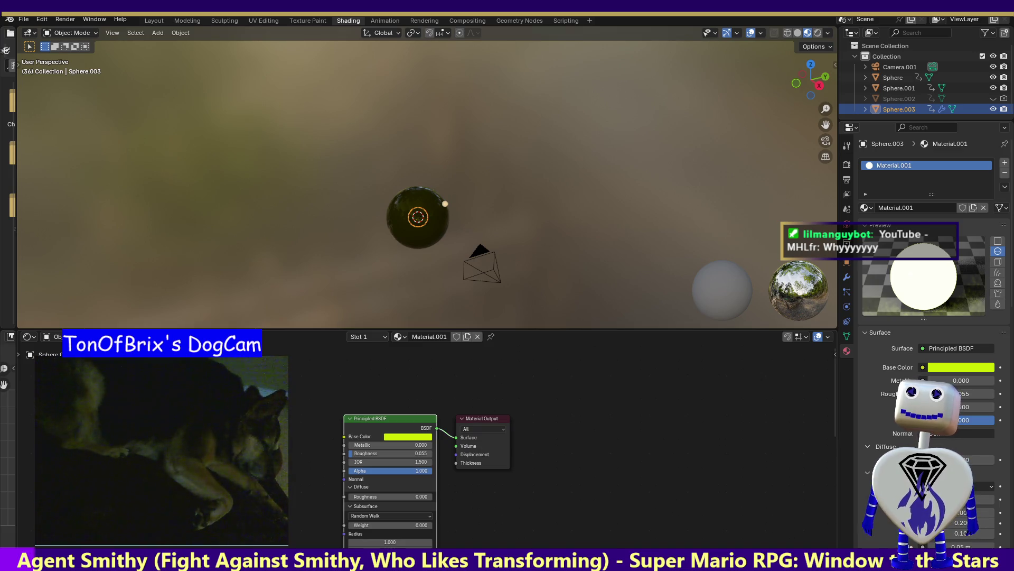
left_click(877, 473)
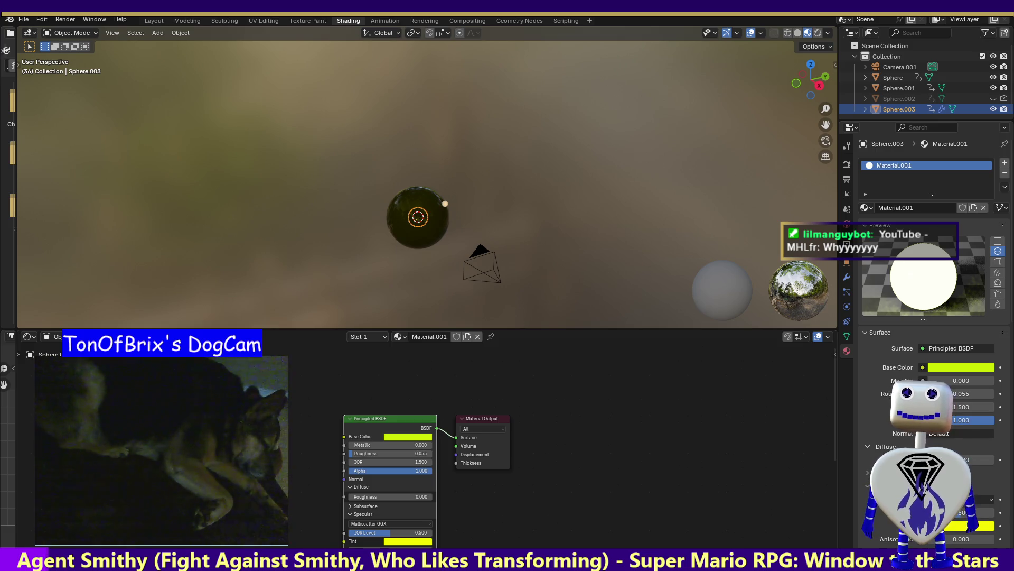
left_click(876, 473)
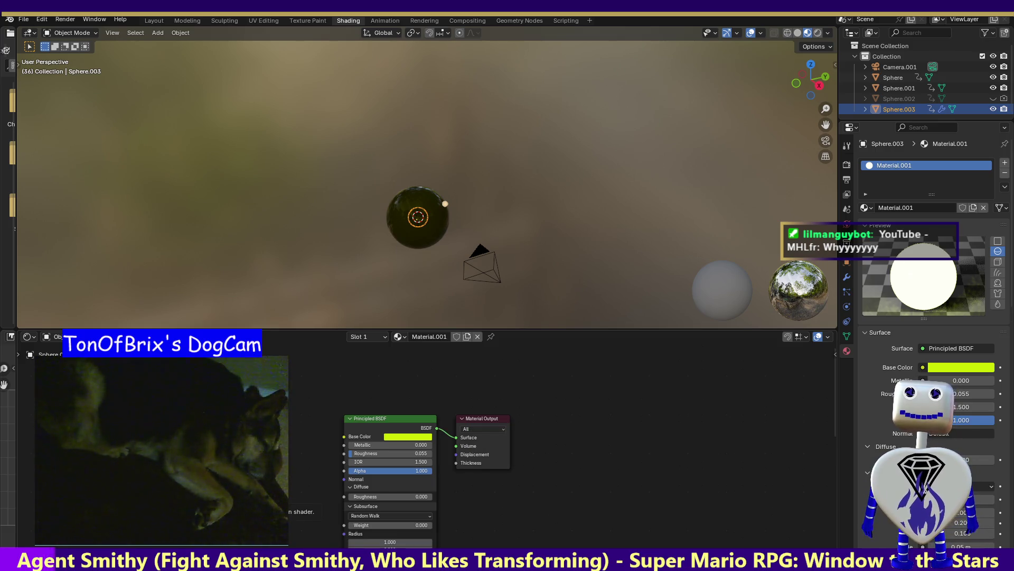
key("Escape")
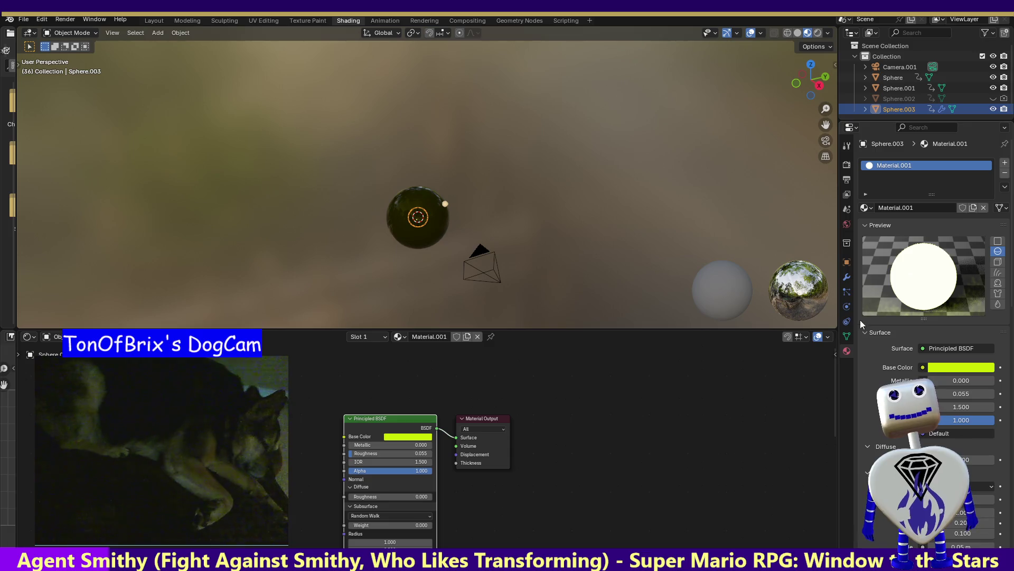
left_click(847, 292)
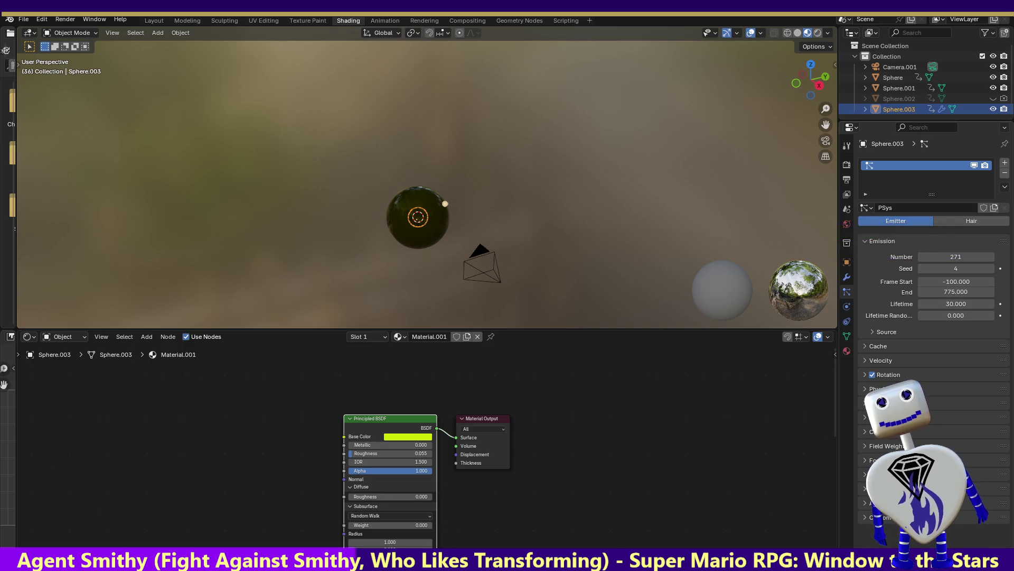
Set the particle Render As option to Object, after trying Halo and Collection
left_click(898, 402)
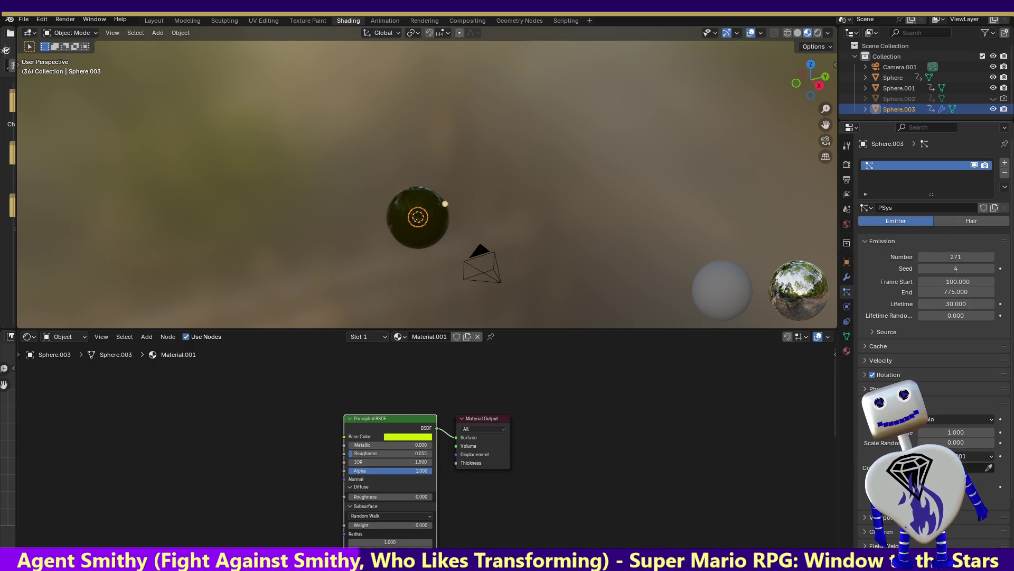
left_click(981, 420)
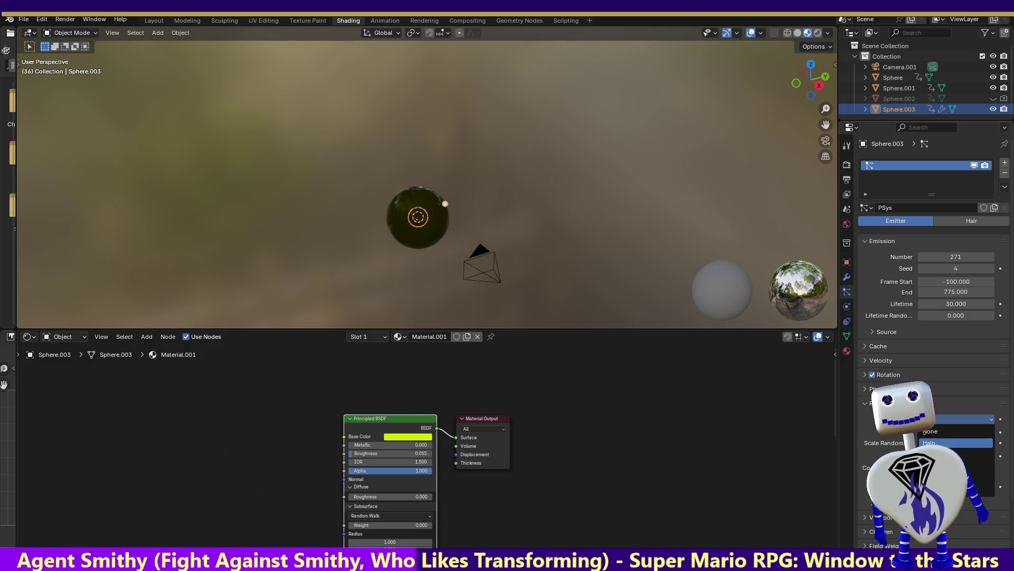
left_click(951, 443)
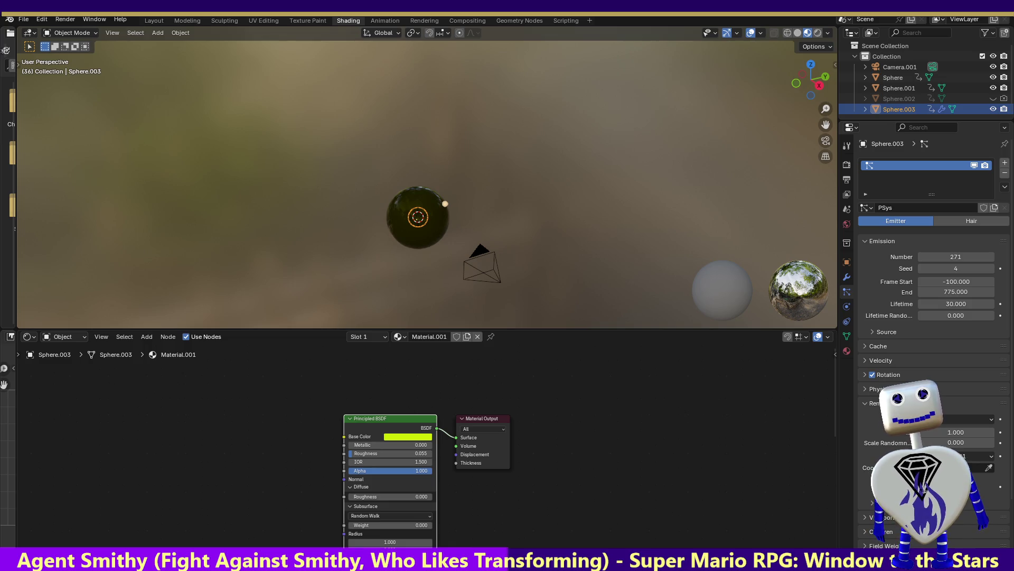
left_click(963, 418)
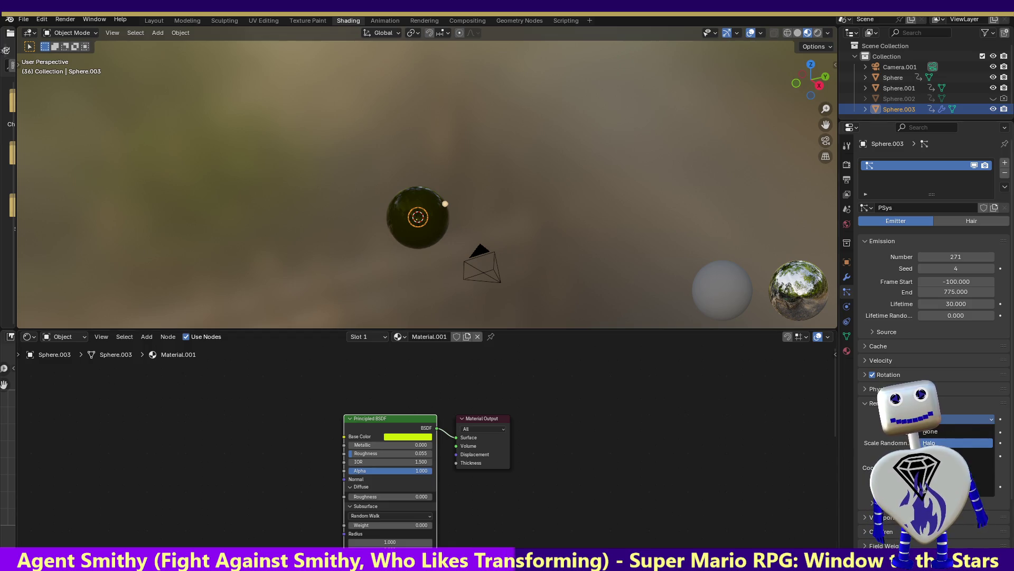
left_click(951, 483)
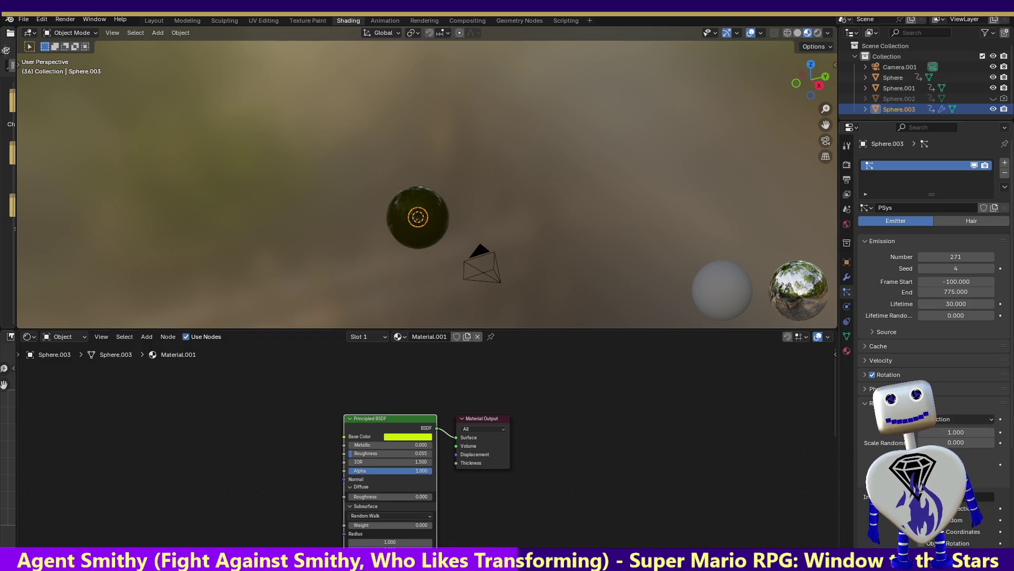
left_click(958, 419)
left_click(951, 478)
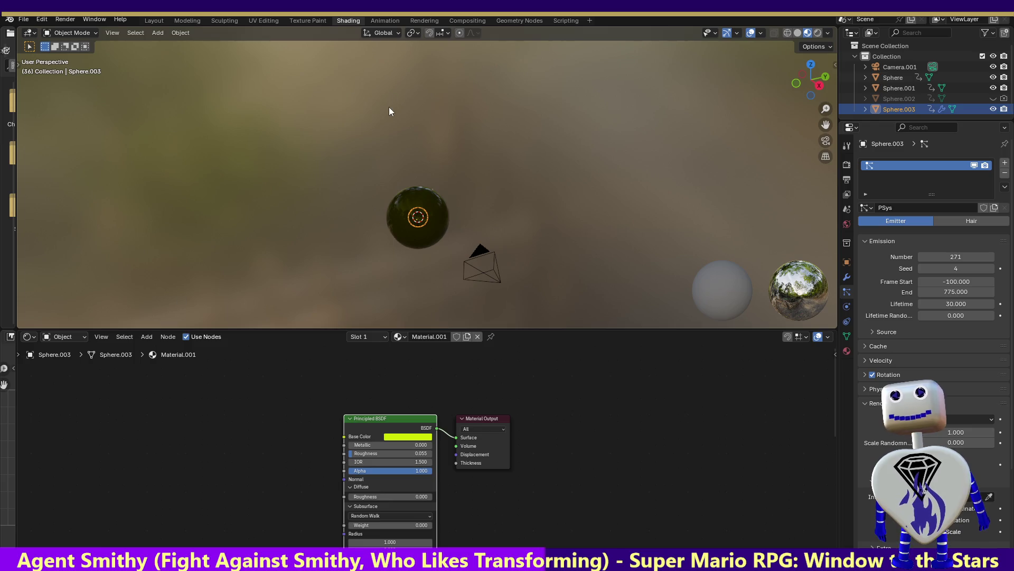
Add a Point light to the scene
left_click(158, 32)
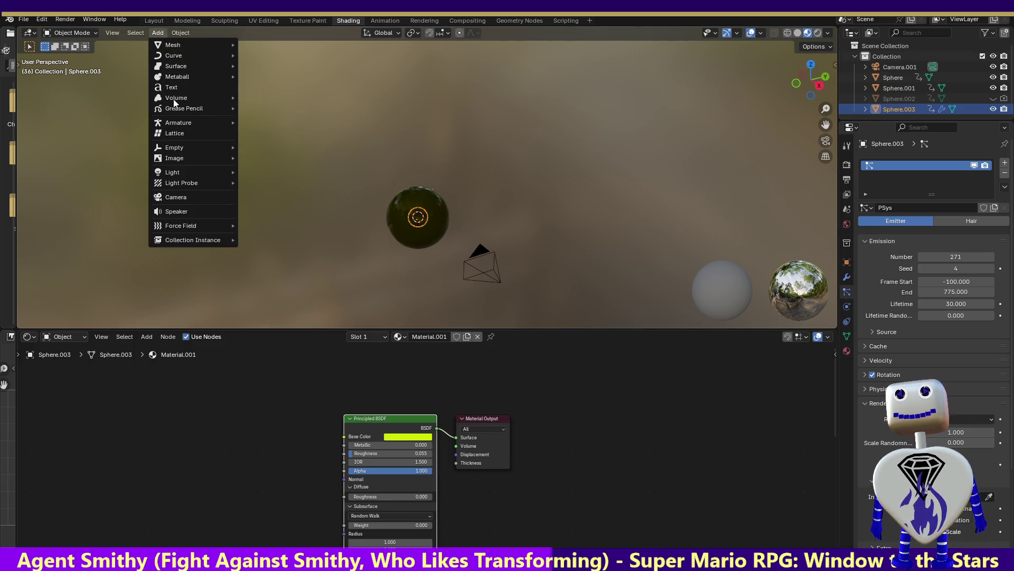
mouse_move(182, 174)
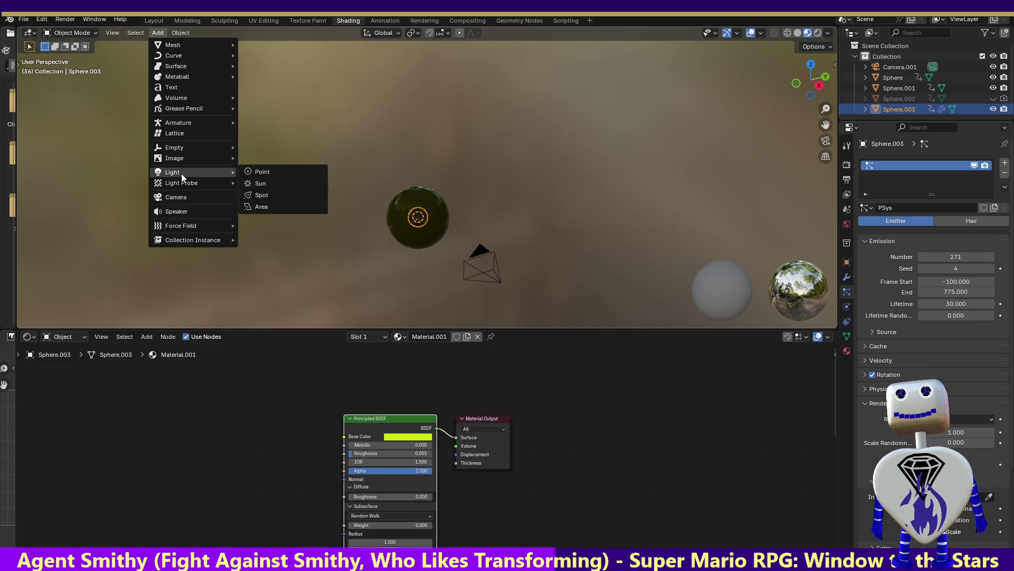
left_click(253, 172)
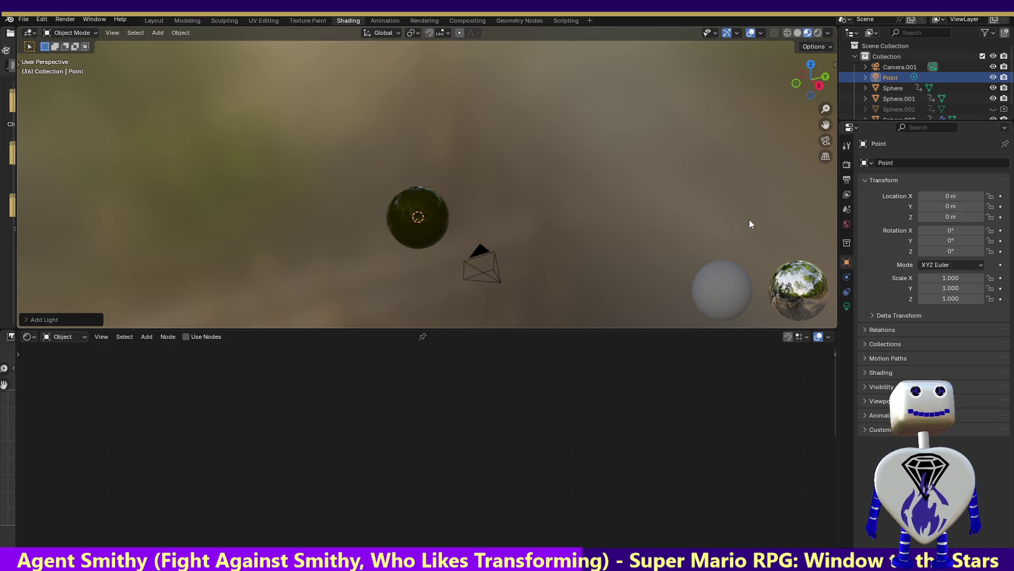
Set Sphere.003's particle Instance Object to Point
left_click(897, 116)
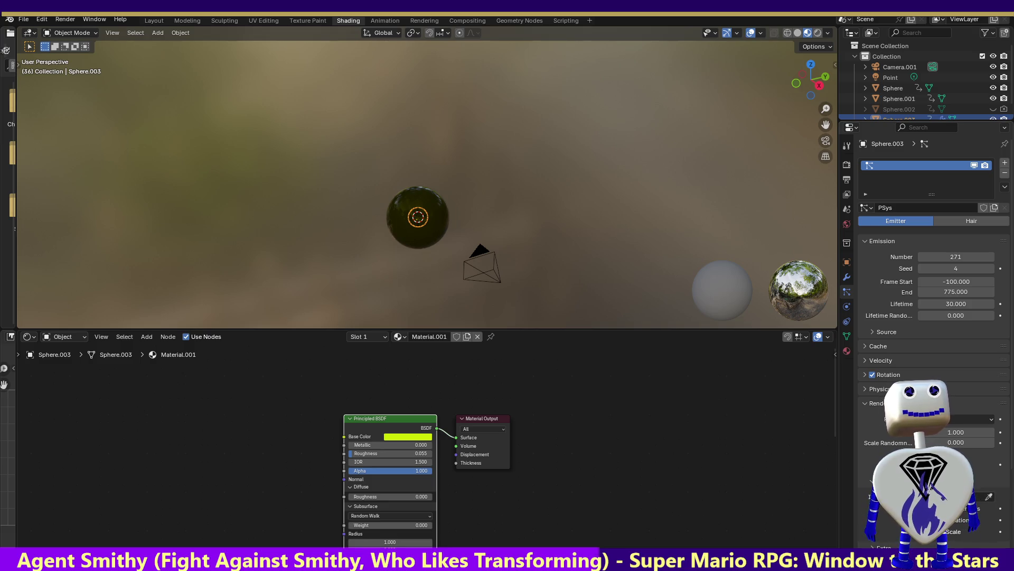
left_click(945, 497)
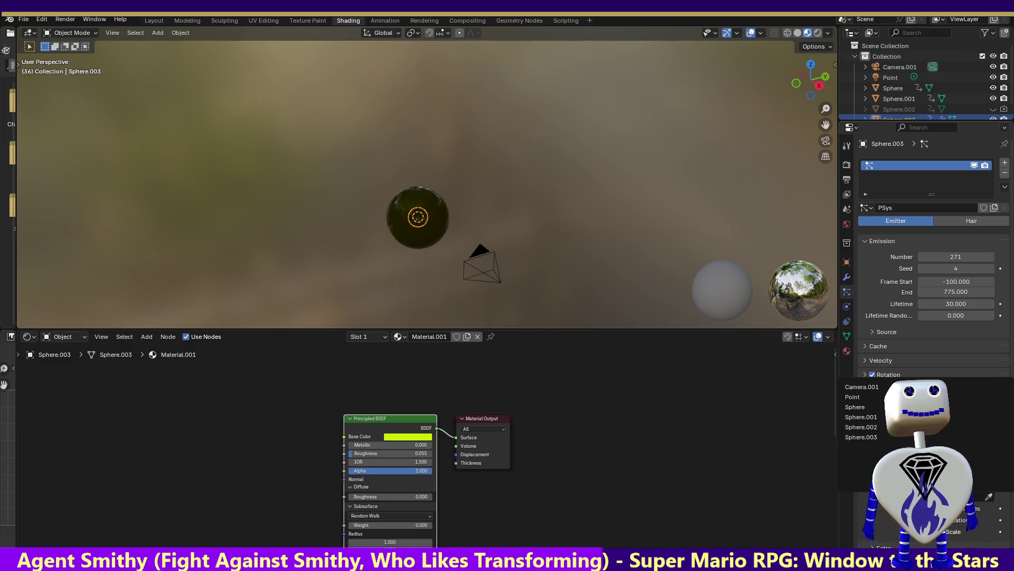
left_click(857, 398)
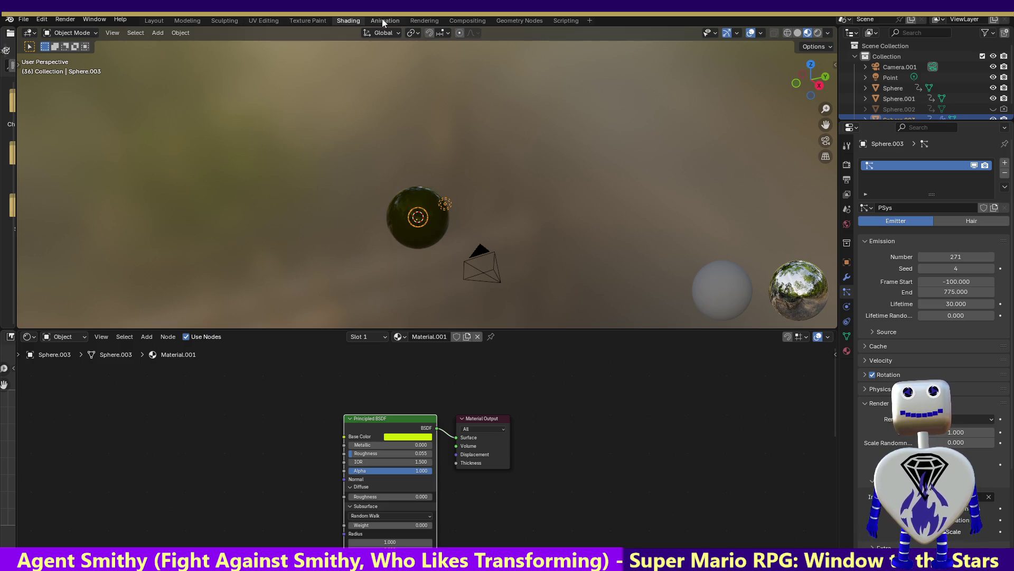
left_click(417, 19)
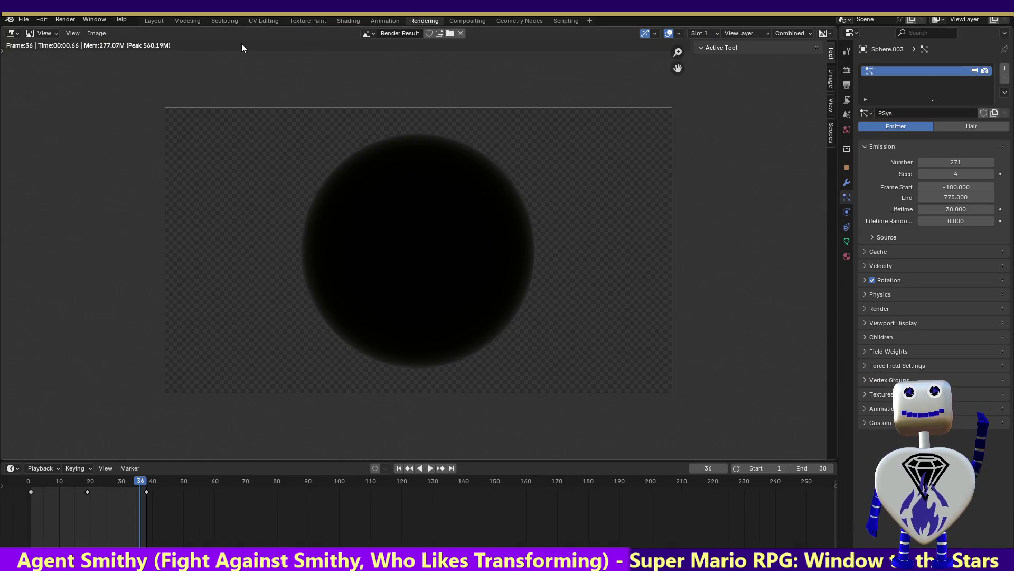
Play the animation, then scrub the playhead to frame 30
left_click(430, 468)
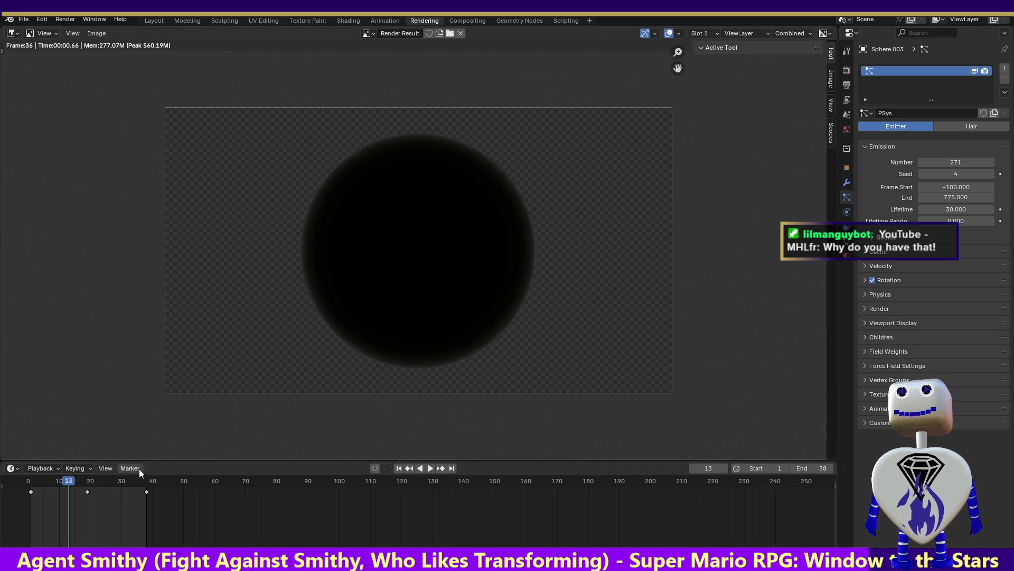
left_click_drag(82, 482, 122, 482)
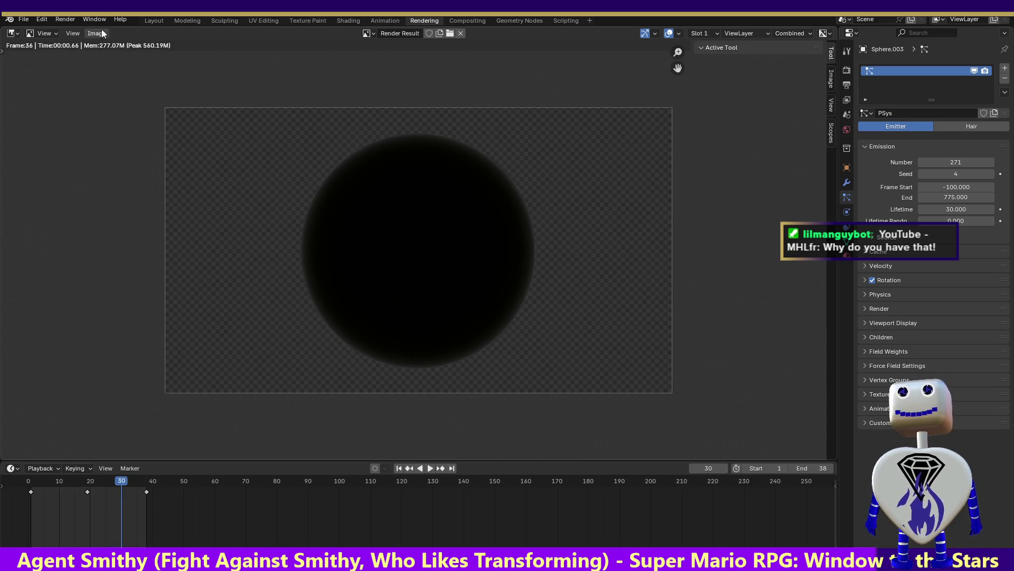
Select the Point light in the Animation workspace and raise its power to 1060.2 W
left_click(343, 20)
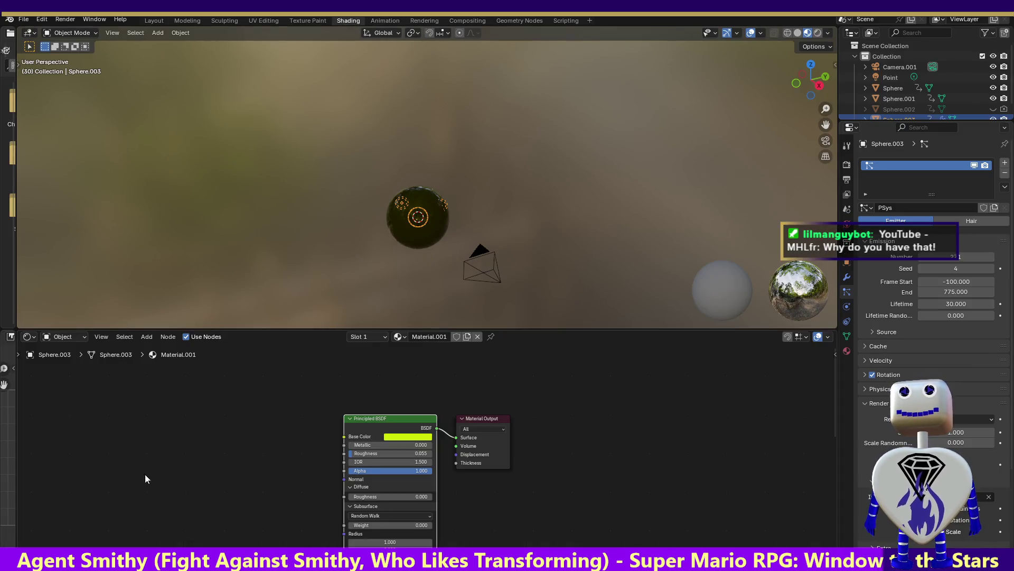
left_click(372, 22)
mouse_move(193, 425)
left_mouse_down()
mouse_move(157, 423)
mouse_move(222, 425)
mouse_move(186, 427)
left_mouse_up()
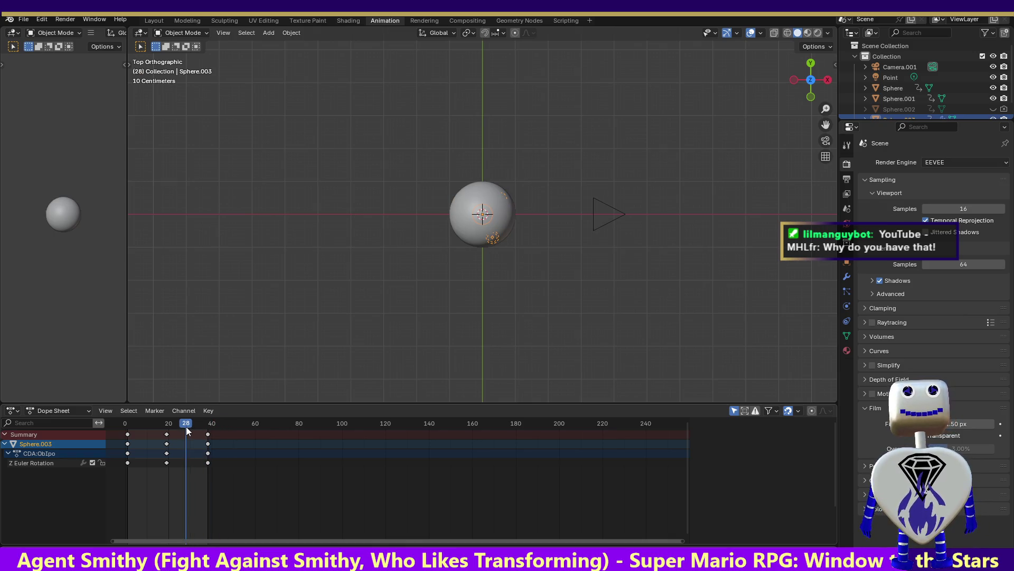
left_click(882, 77)
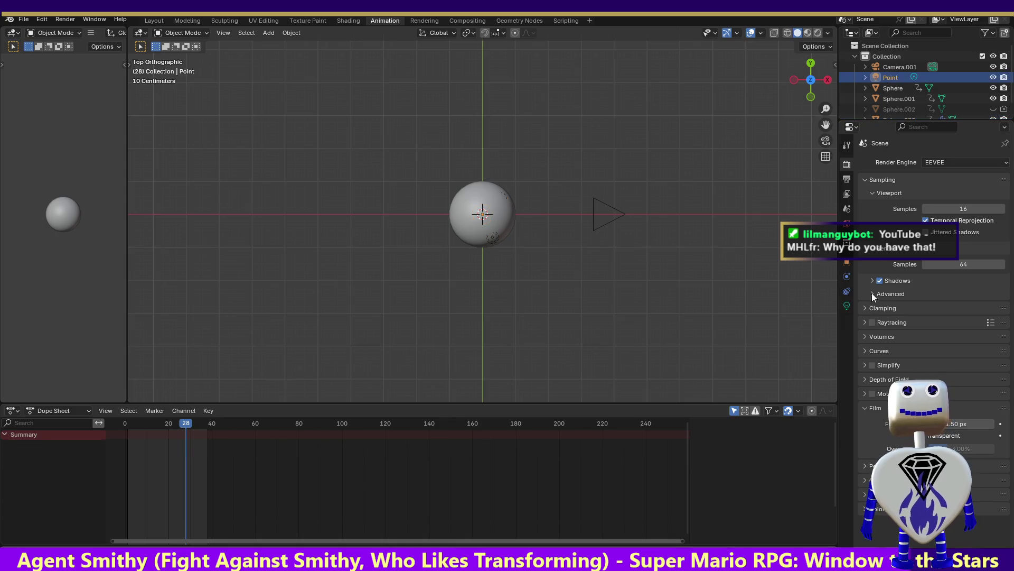
left_click(846, 306)
mouse_move(956, 234)
left_mouse_down()
mouse_move(994, 234)
mouse_move(934, 234)
left_mouse_up()
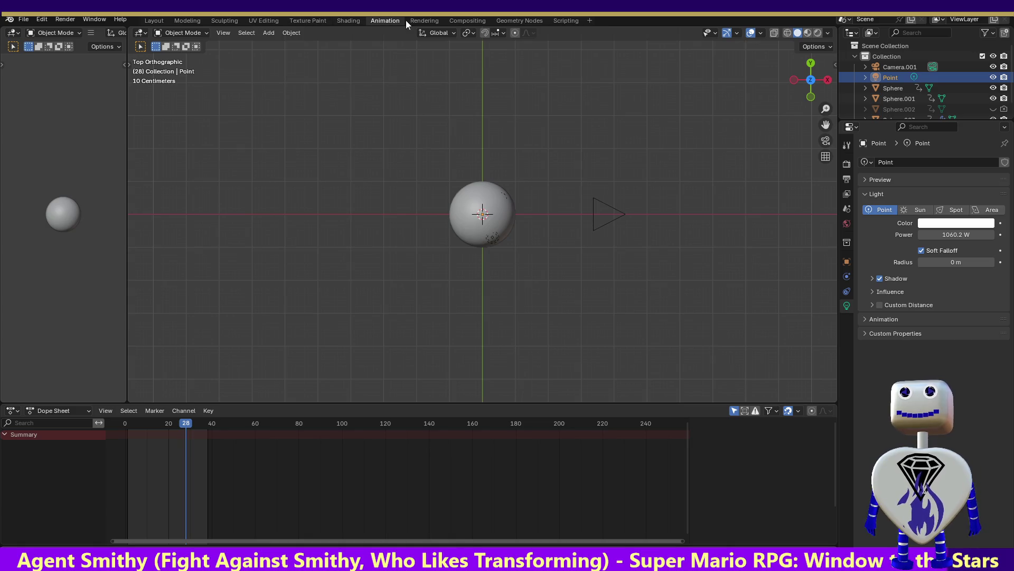
left_click(429, 19)
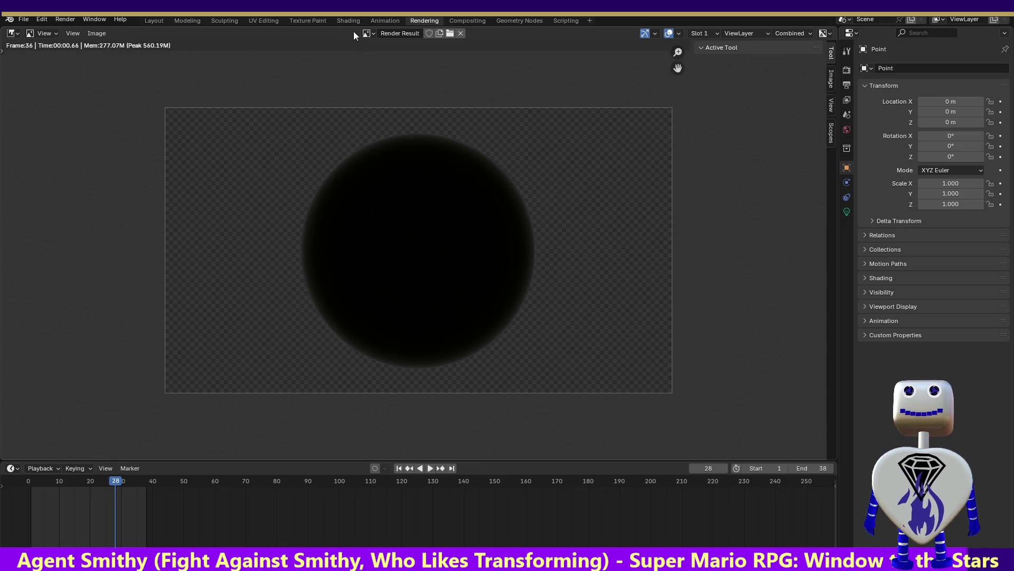
Render a still image of the current frame and return to the workspace
left_click(65, 20)
left_click(67, 32)
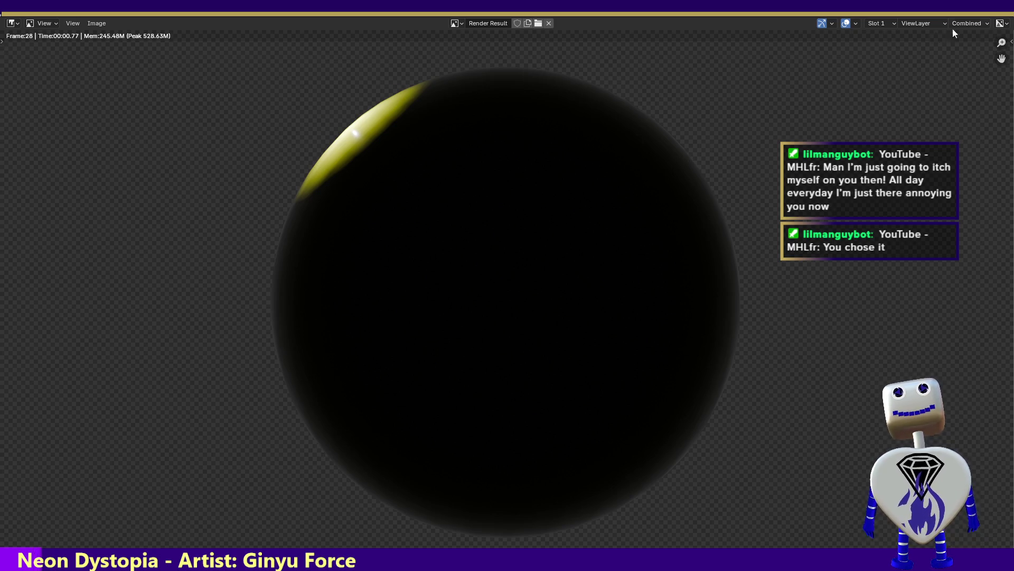
left_click(1004, 19)
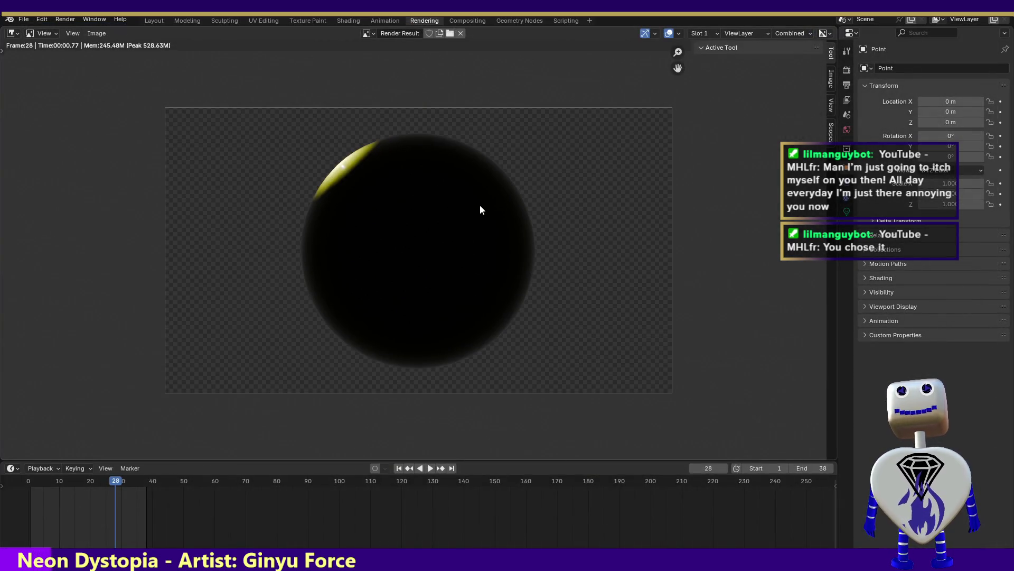
Set the current frame to 28 in the Animation workspace, render it, and close the result
mouse_move(117, 485)
left_mouse_down()
mouse_move(77, 482)
mouse_move(97, 482)
left_mouse_up()
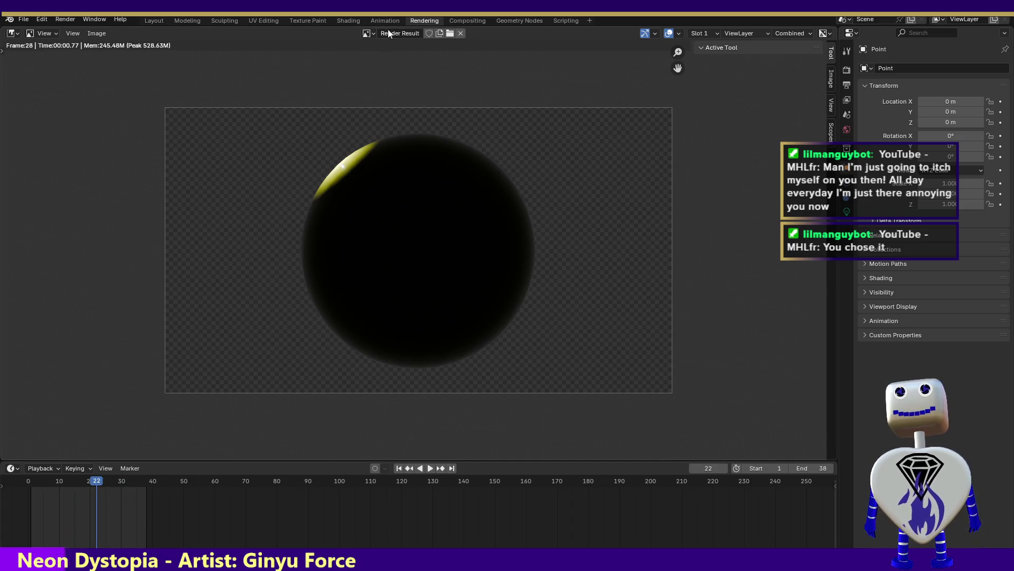
left_click(344, 20)
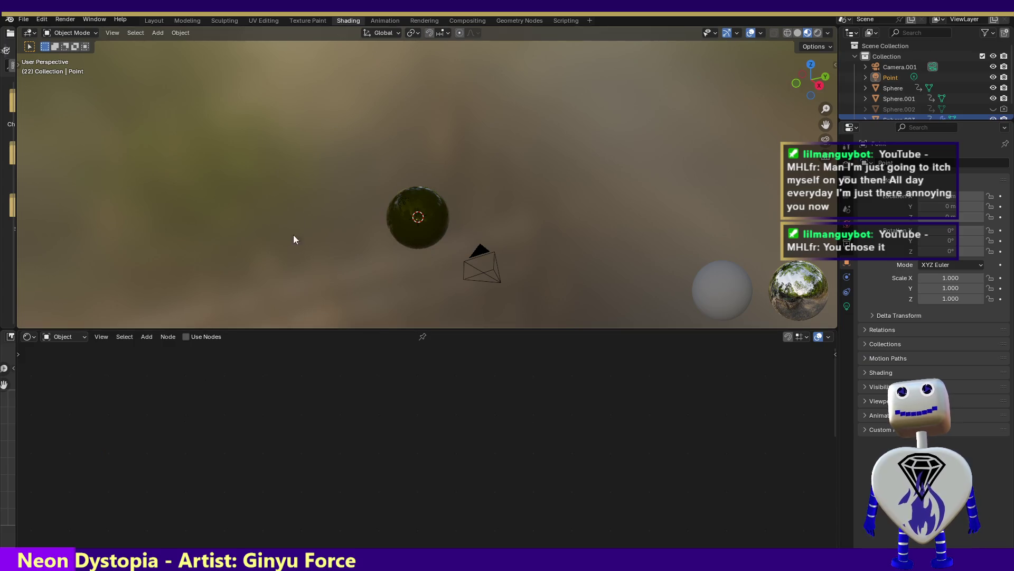
left_click(390, 21)
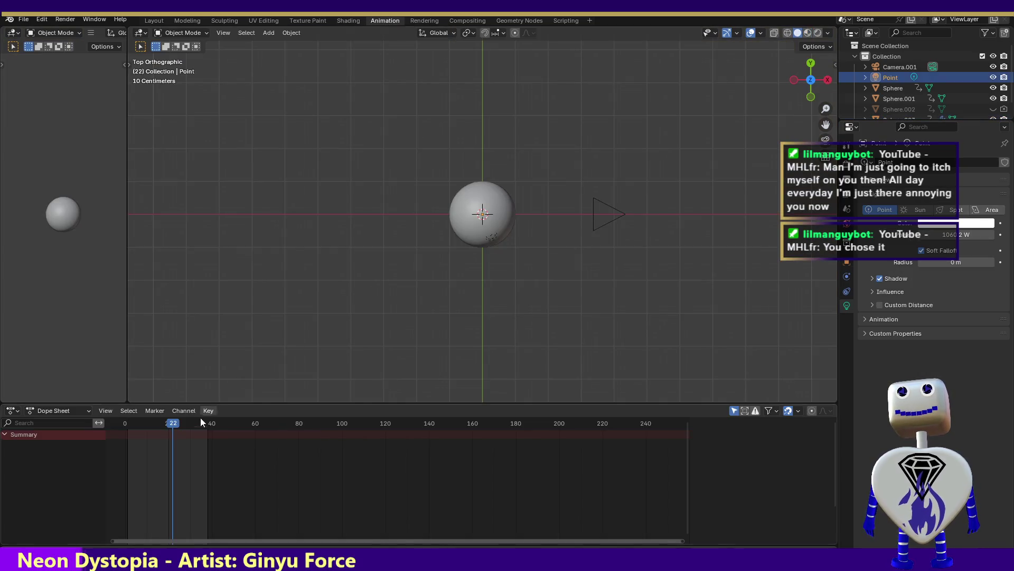
left_click(187, 422)
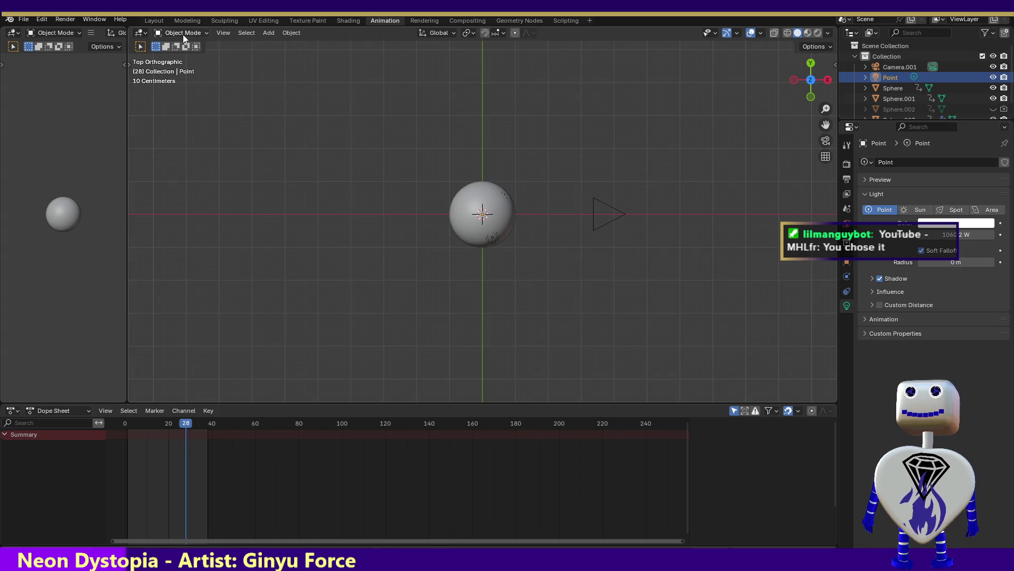
left_click(61, 21)
left_click(87, 31)
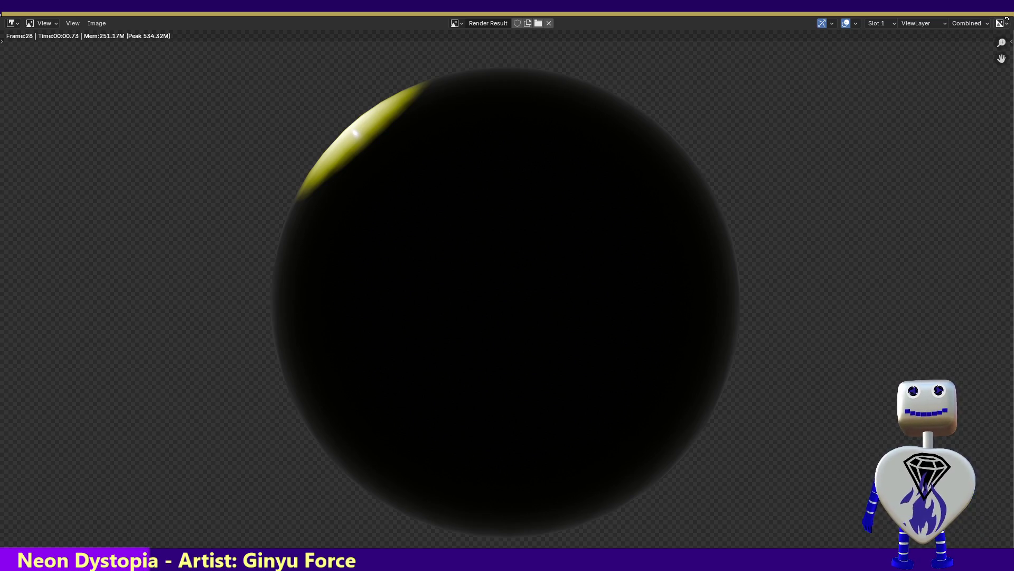
key("Escape")
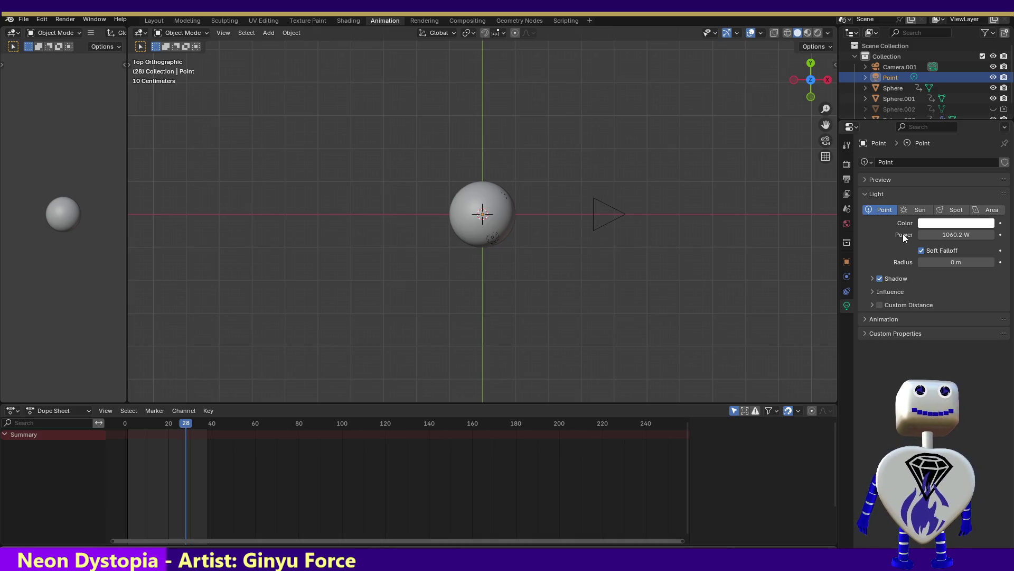
Change the light to a Sun and render a still image in the Rendering workspace
left_click(913, 212)
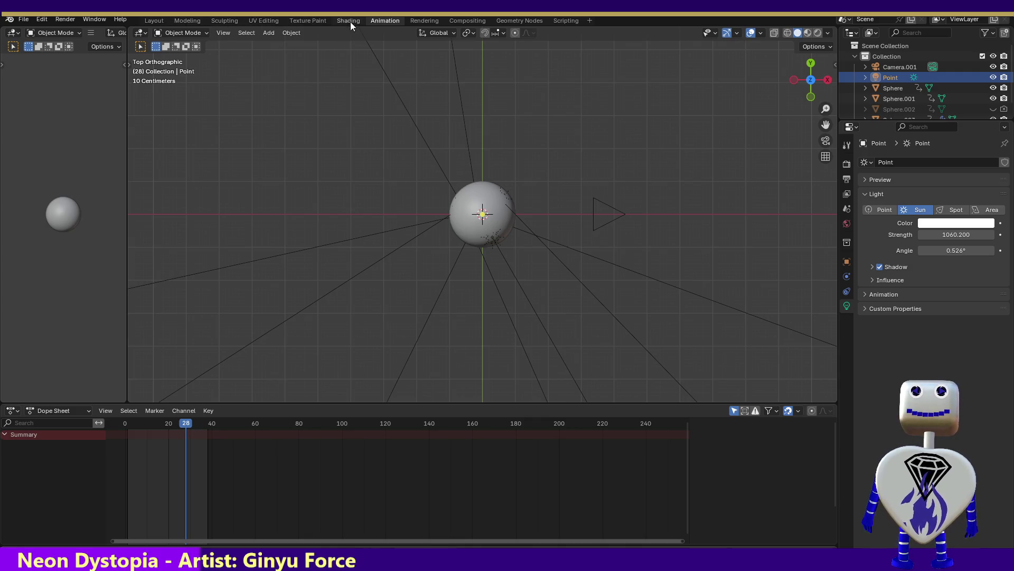
left_click(425, 21)
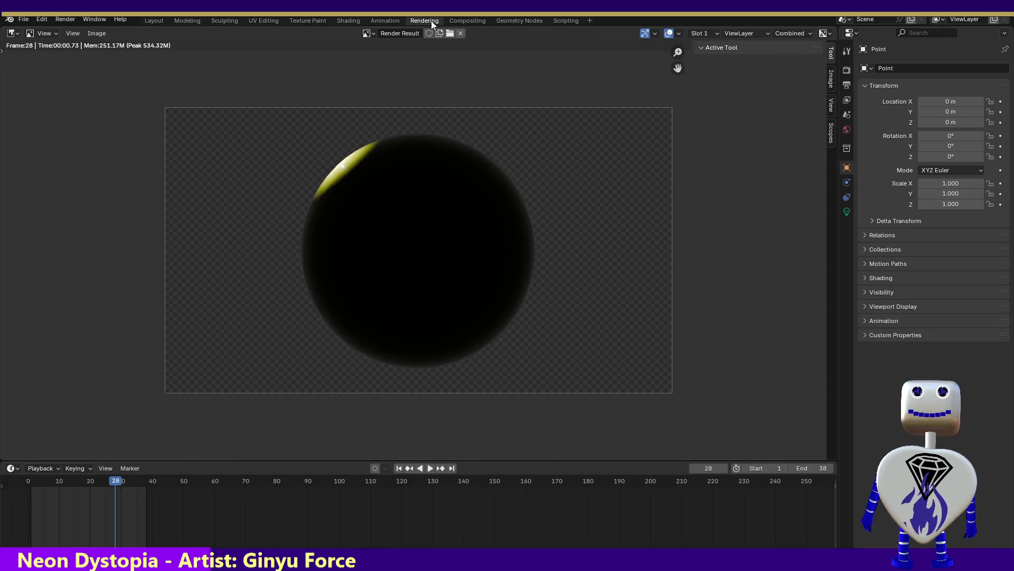
left_click(65, 20)
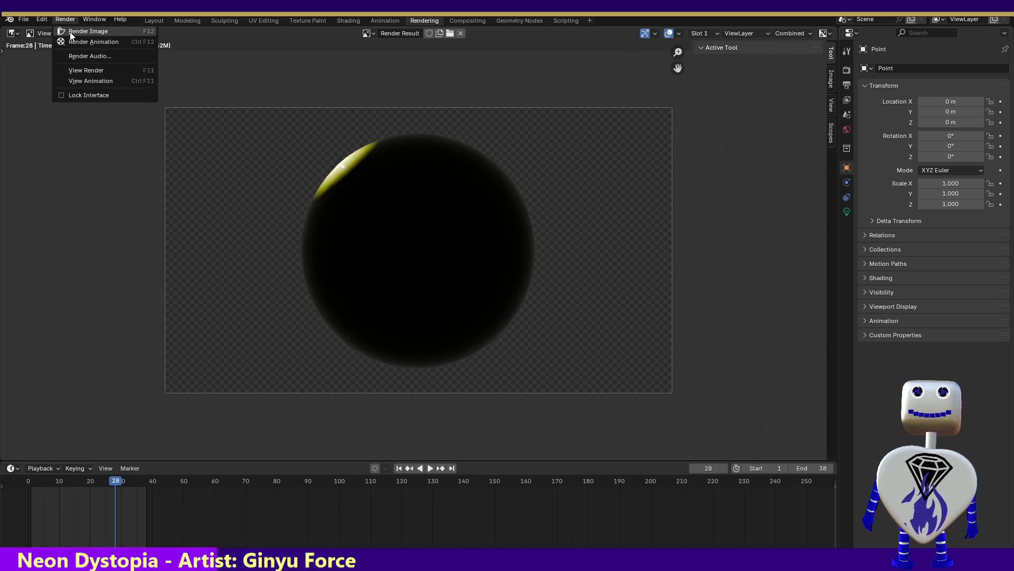
left_click(74, 37)
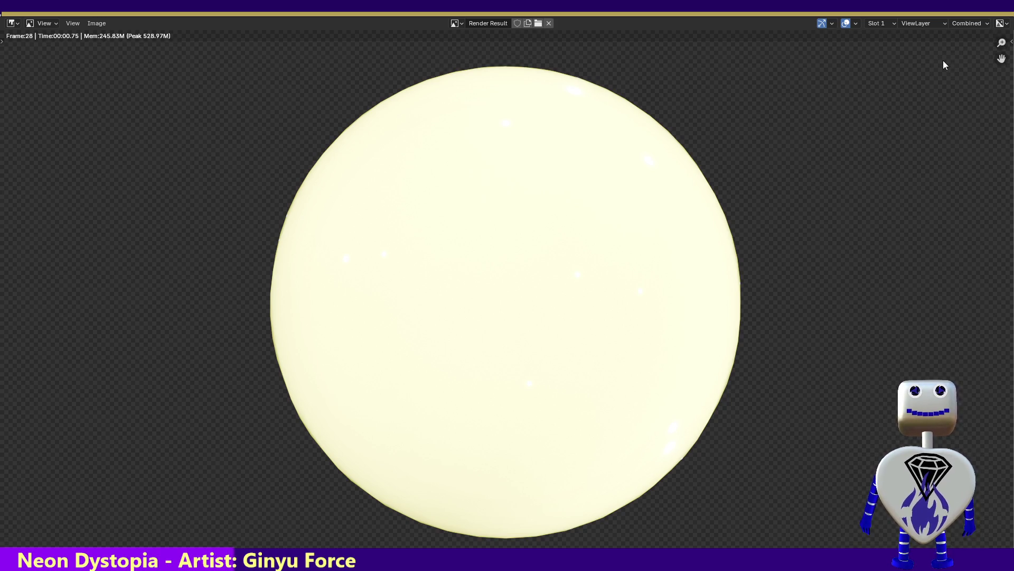
Close the render, play the animation, and return to the Animation workspace
key("Escape")
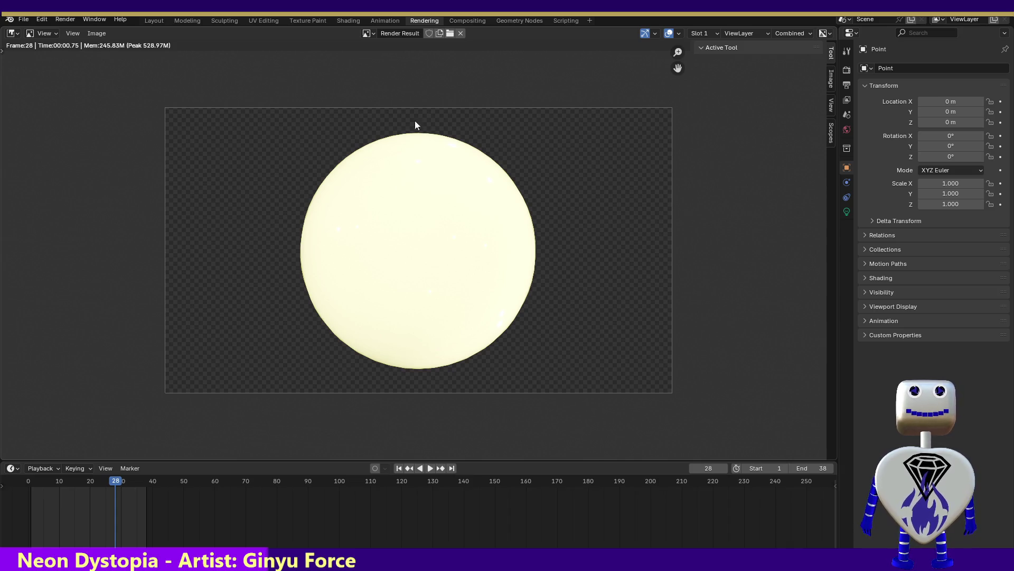
left_click(430, 468)
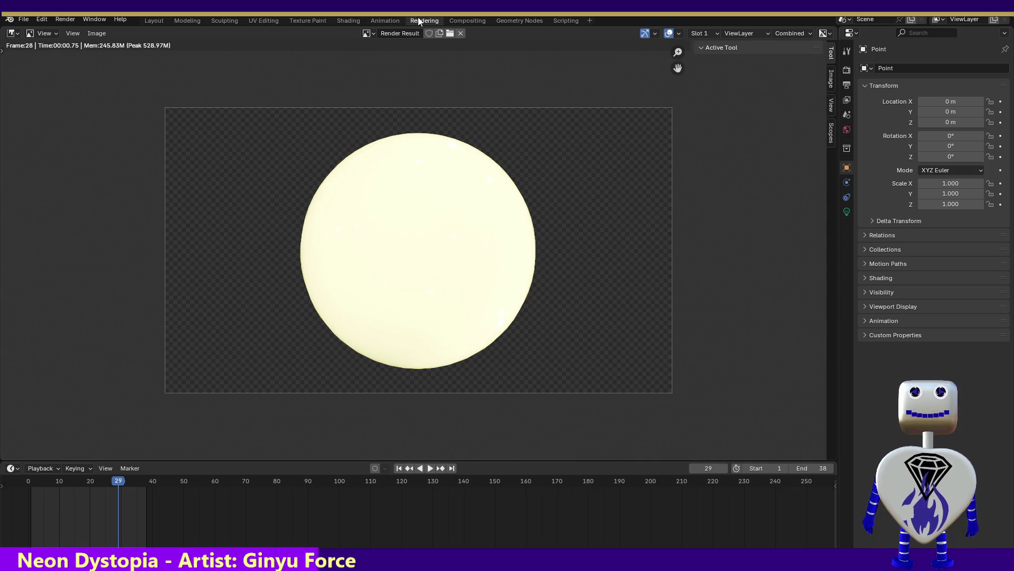
left_click(389, 20)
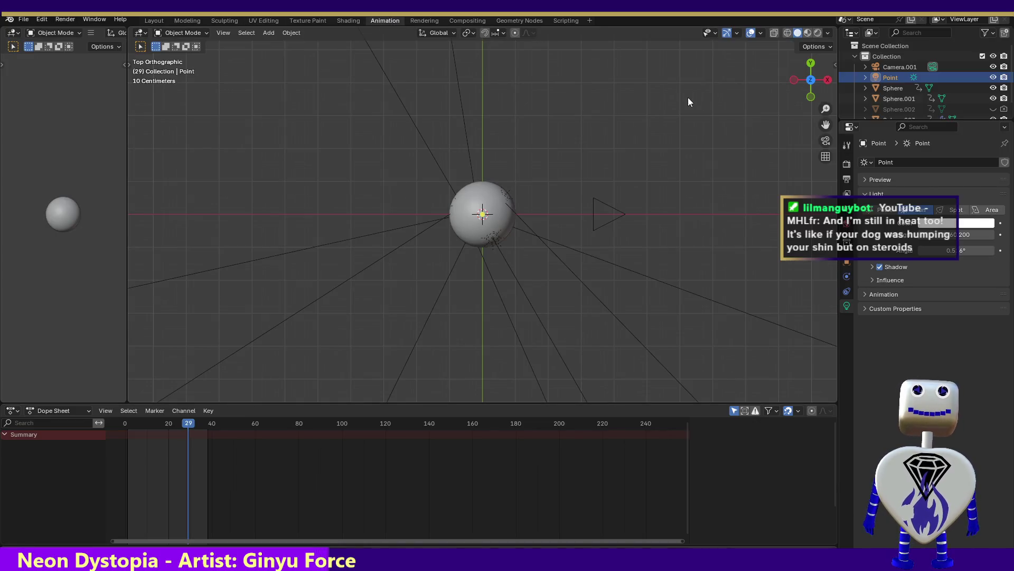
Try the light as a Spot, set it back to Point, and expand then collapse Influence
left_click(946, 211)
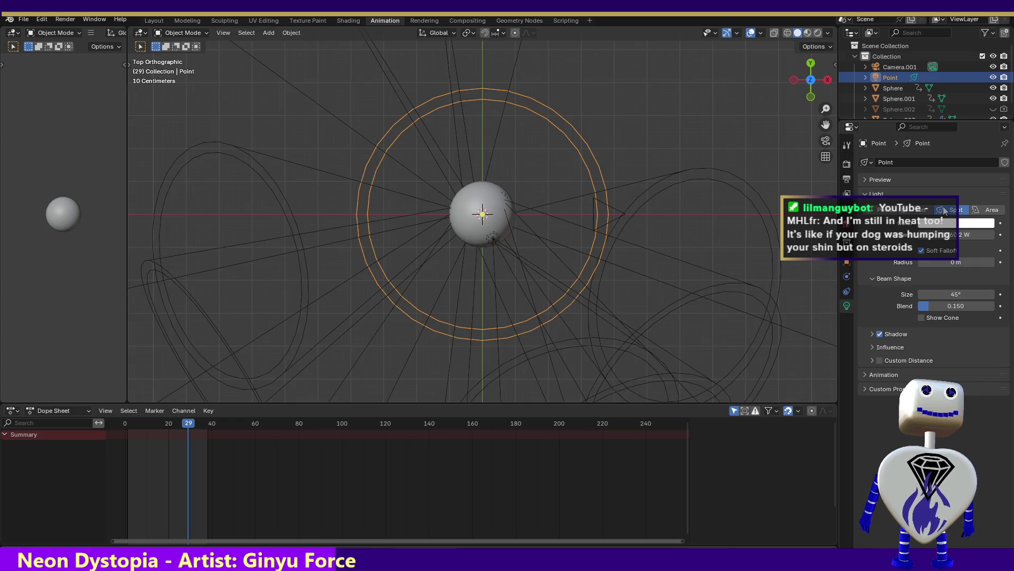
left_click(878, 210)
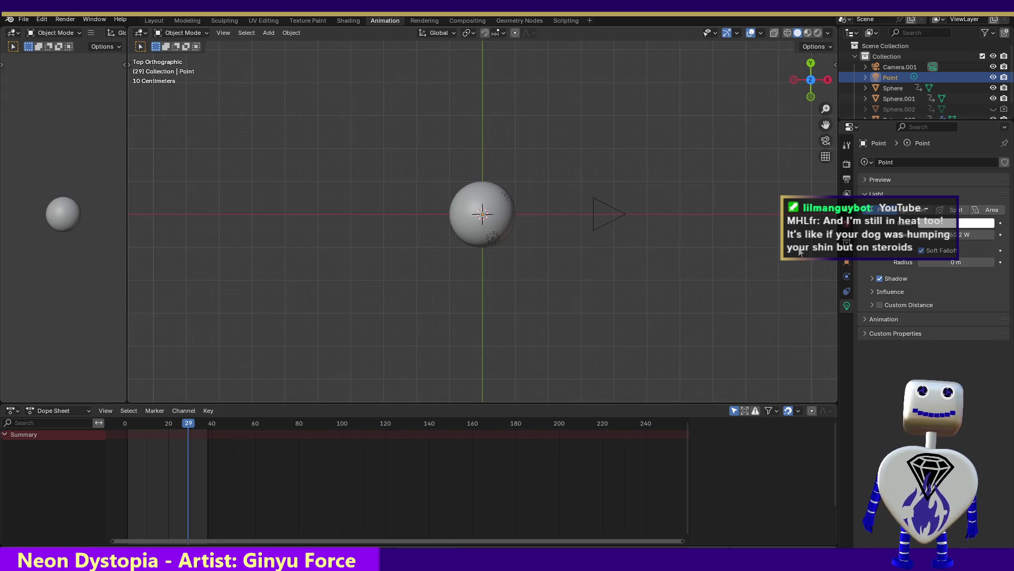
left_click(874, 291)
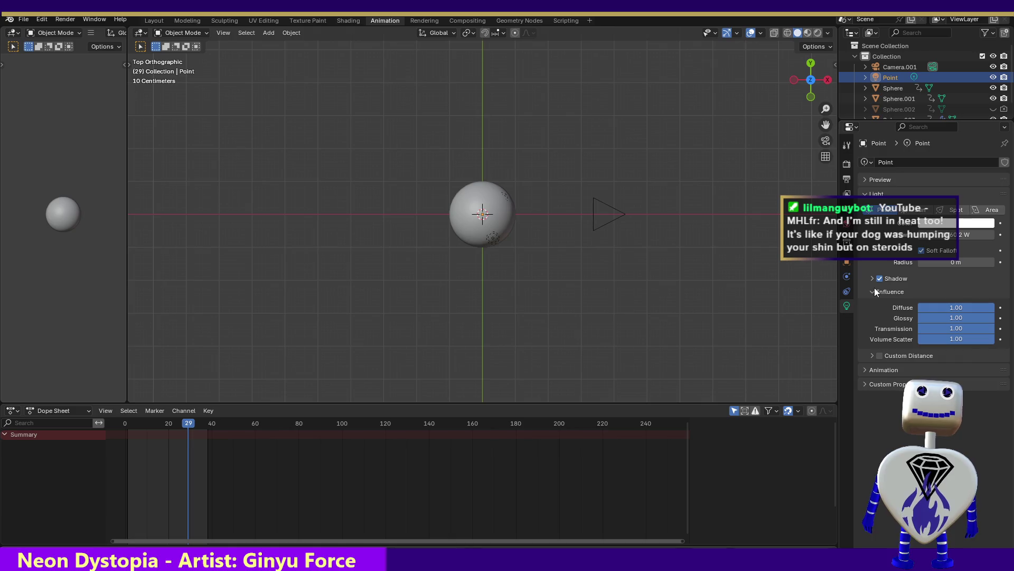
left_click(875, 292)
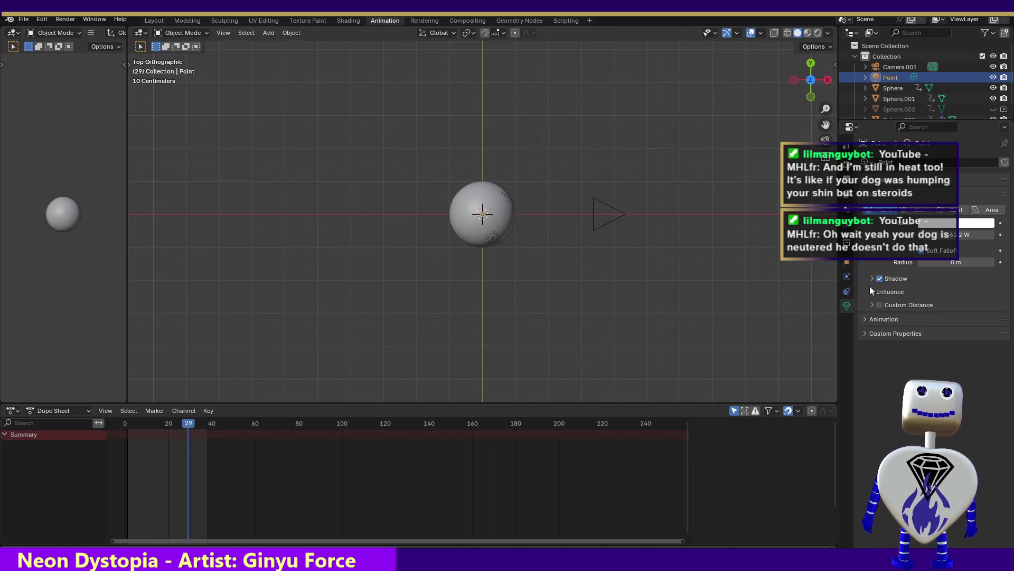